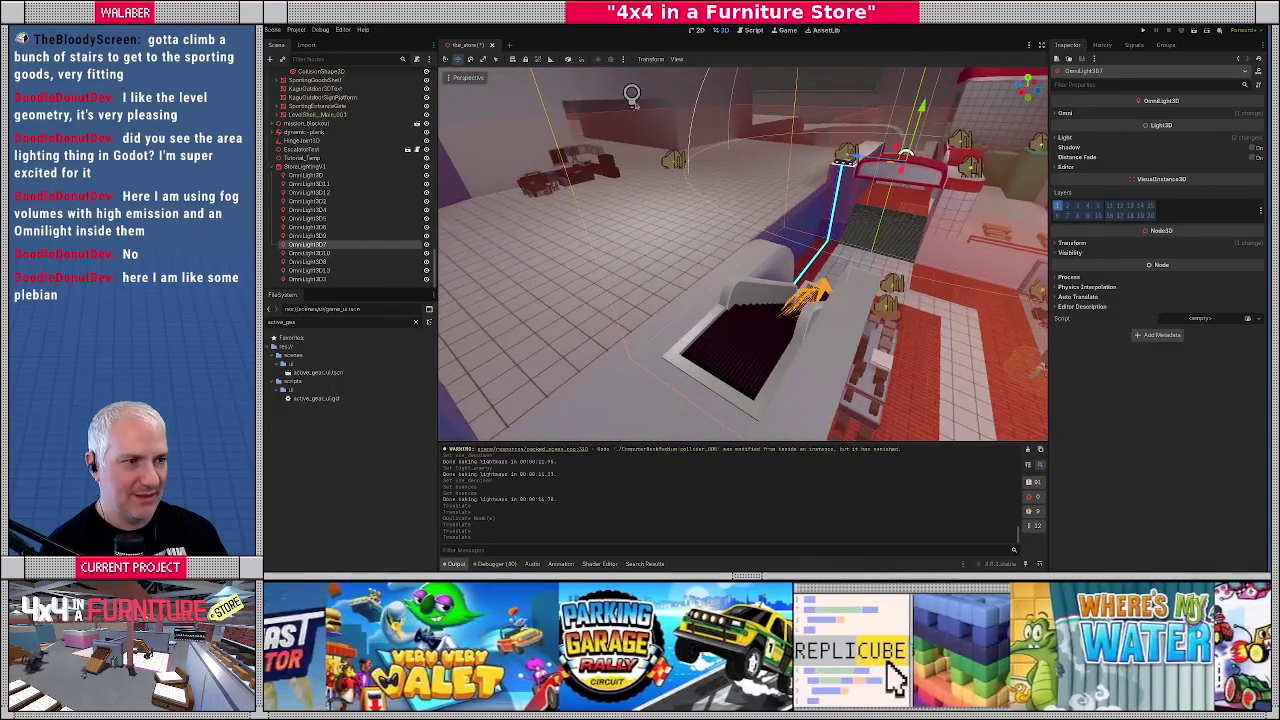
Step: In Top view, move OmniLight3D10 across the store floor and duplicate it as OmniLight3D14
left_click(307, 253)
key("KP_7")
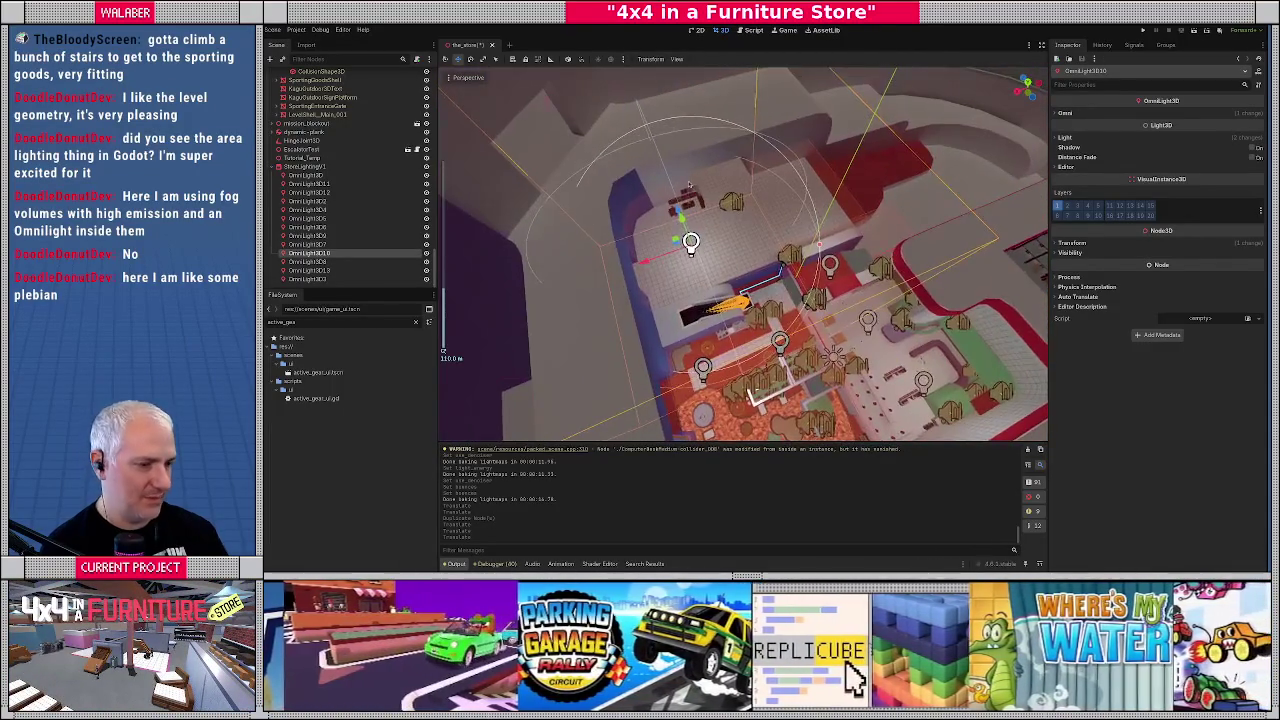
mouse_move(826, 259)
left_mouse_down()
mouse_move(849, 234)
mouse_move(733, 262)
mouse_move(792, 215)
mouse_move(805, 180)
left_mouse_up()
key("ctrl+d")
mouse_move(700, 250)
left_mouse_down()
mouse_move(684, 217)
mouse_move(629, 267)
mouse_move(606, 256)
left_mouse_up()
left_click(305, 166)
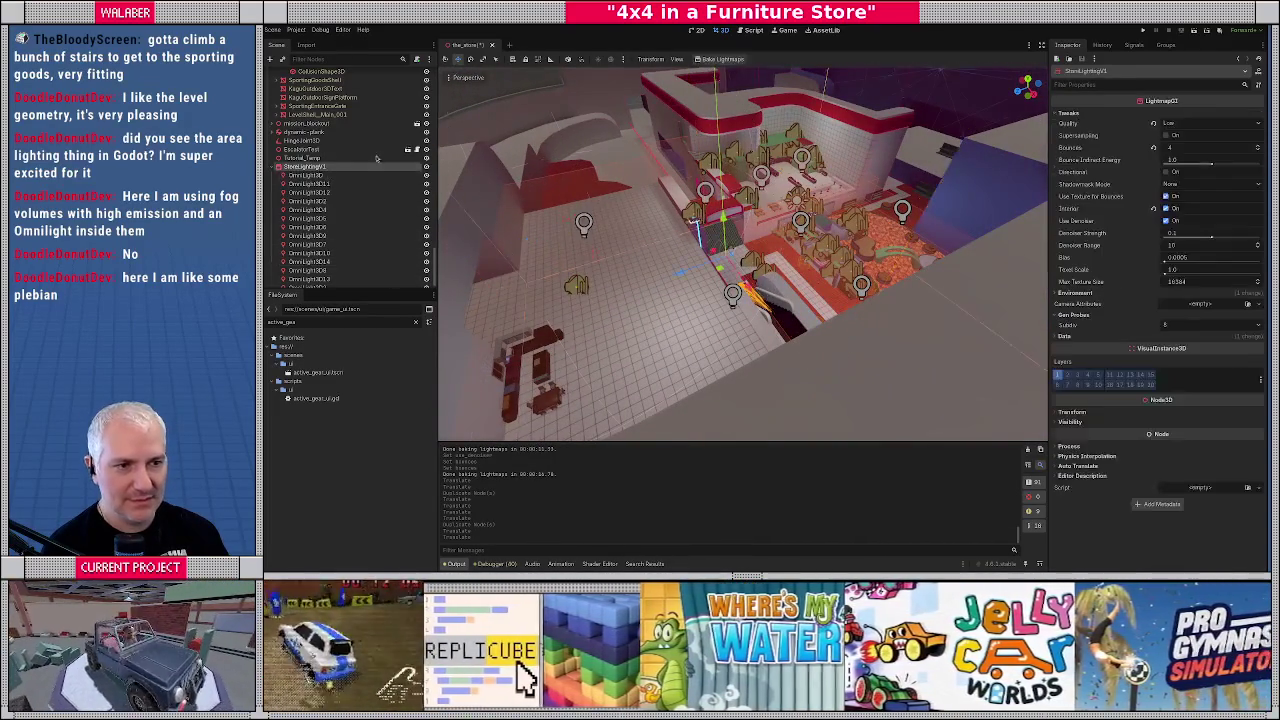
Step: Bake the StoreLightmapGI lightmaps (27.73 s) and fly through the store past the tables and counters
left_click(708, 60)
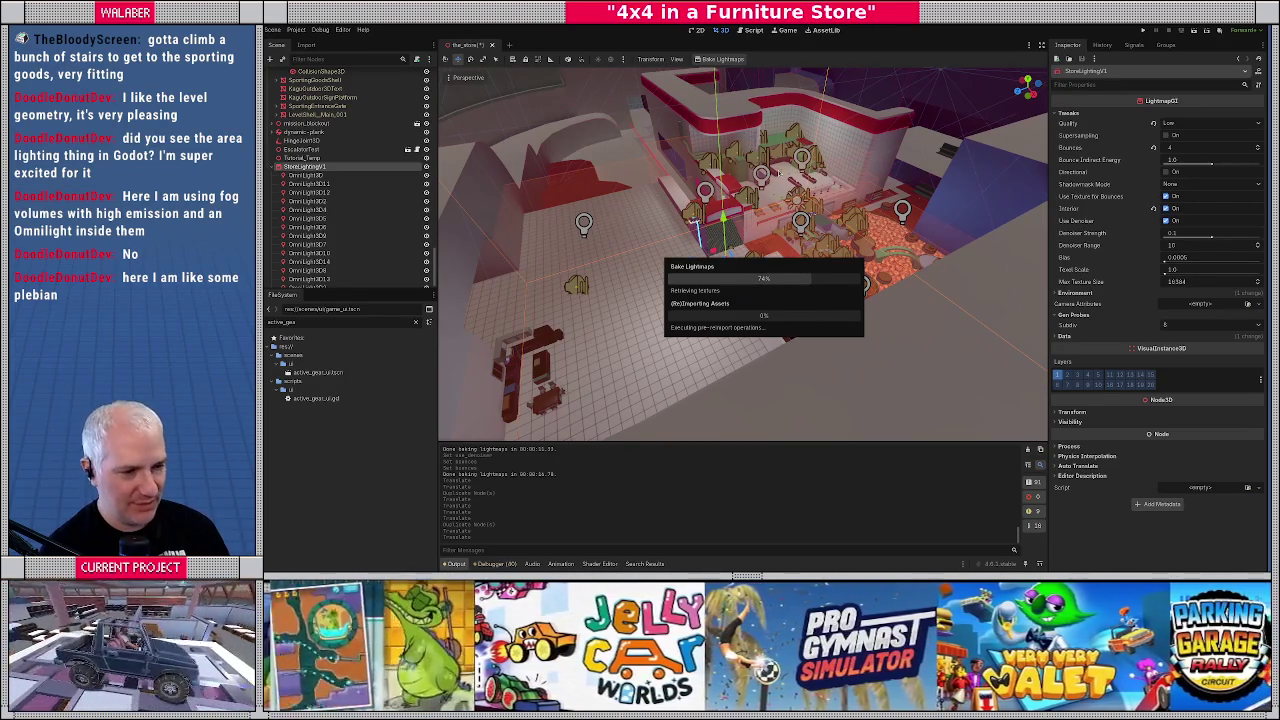
key("w")
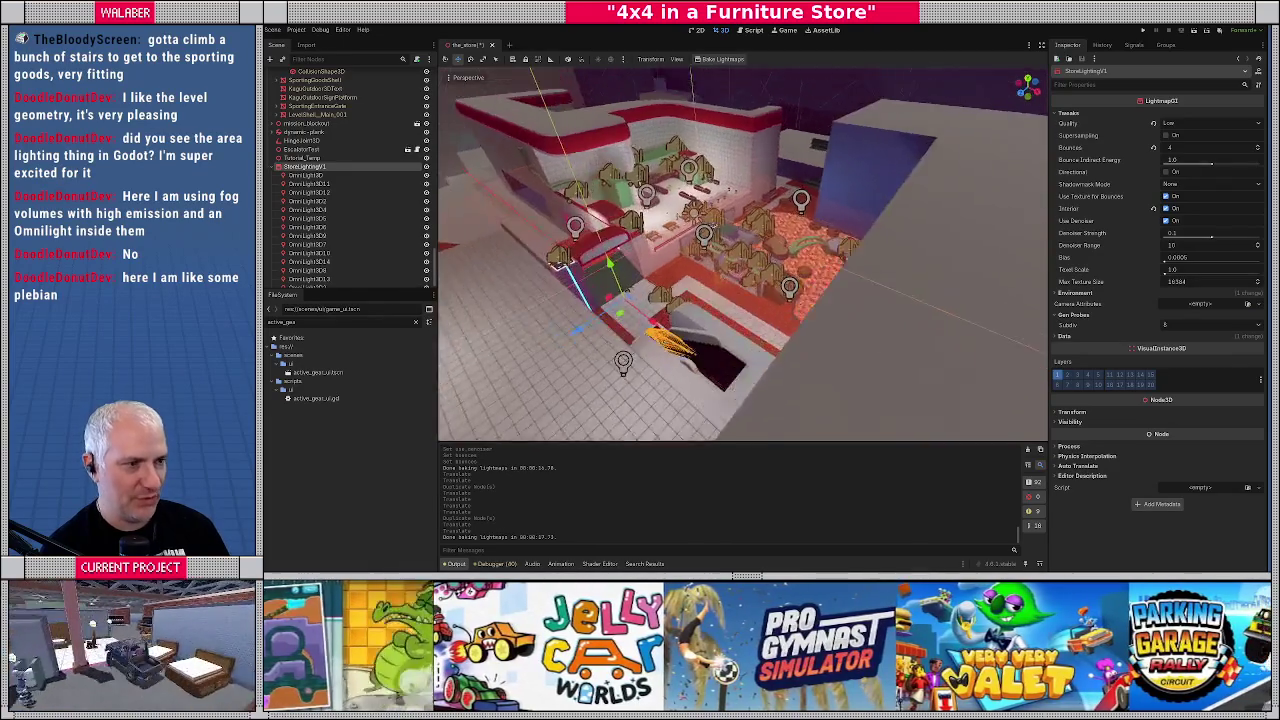
key("w")
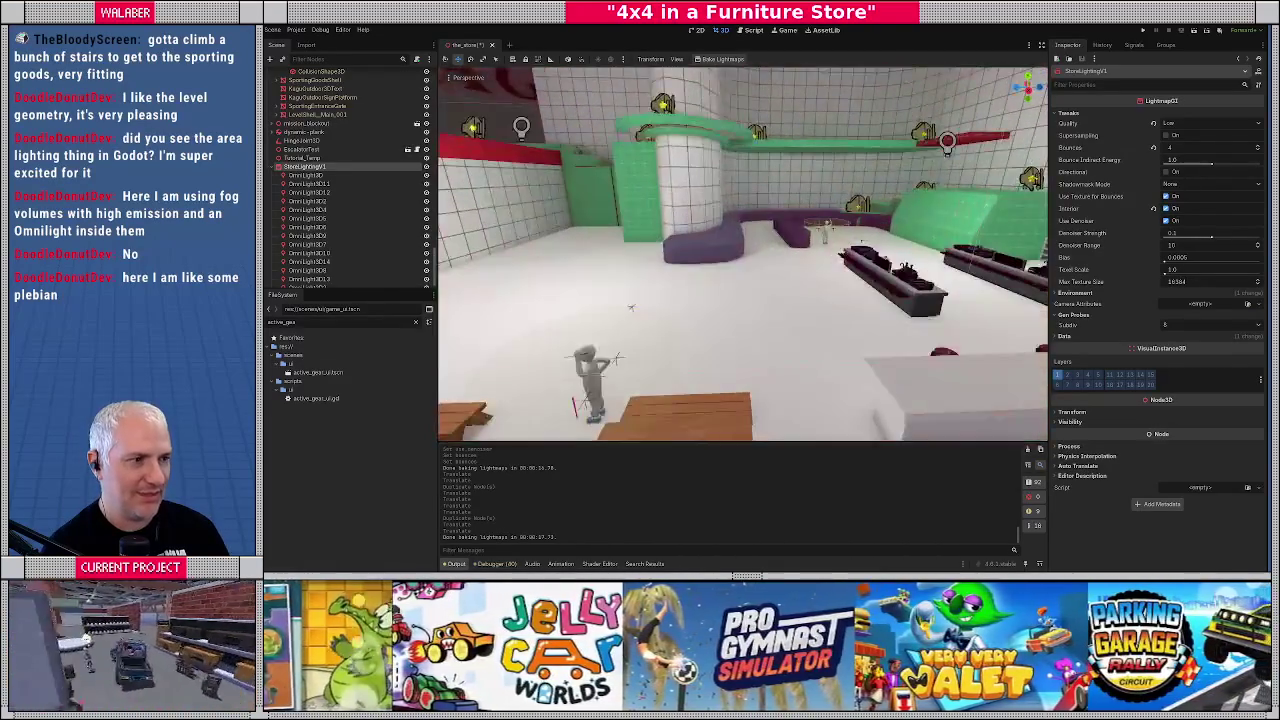
key("e")
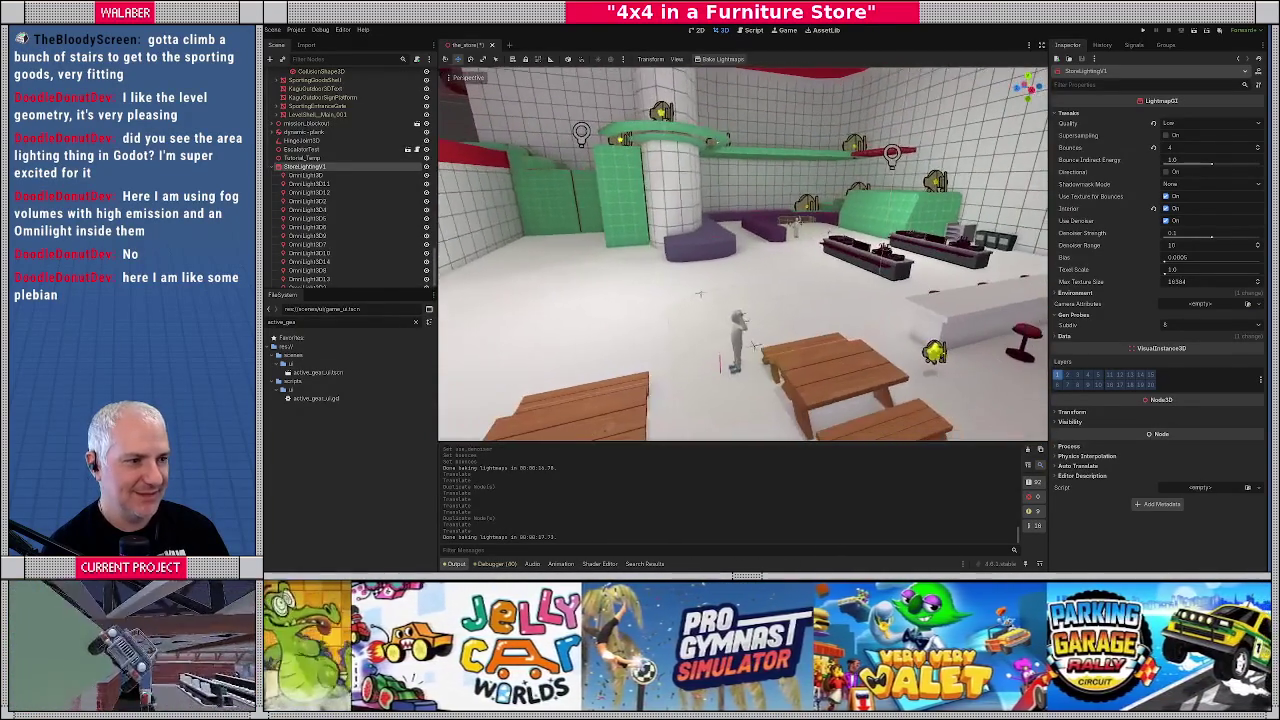
key("w")
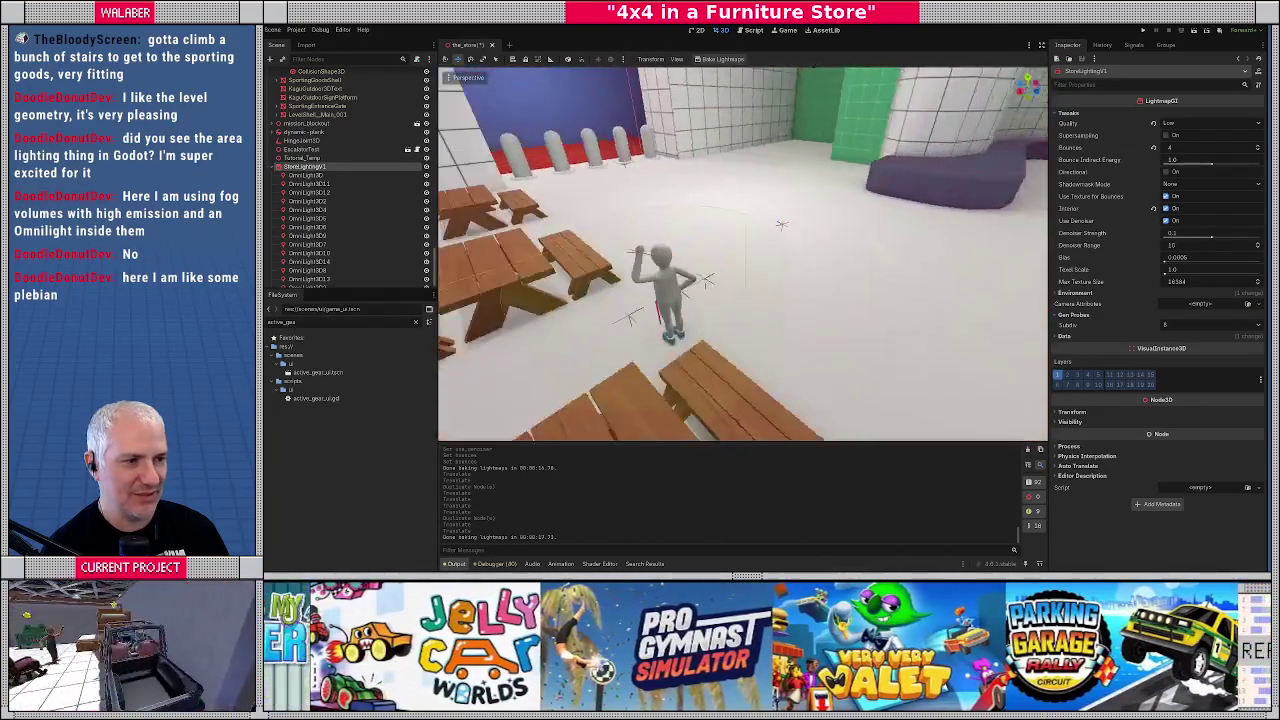
key("e")
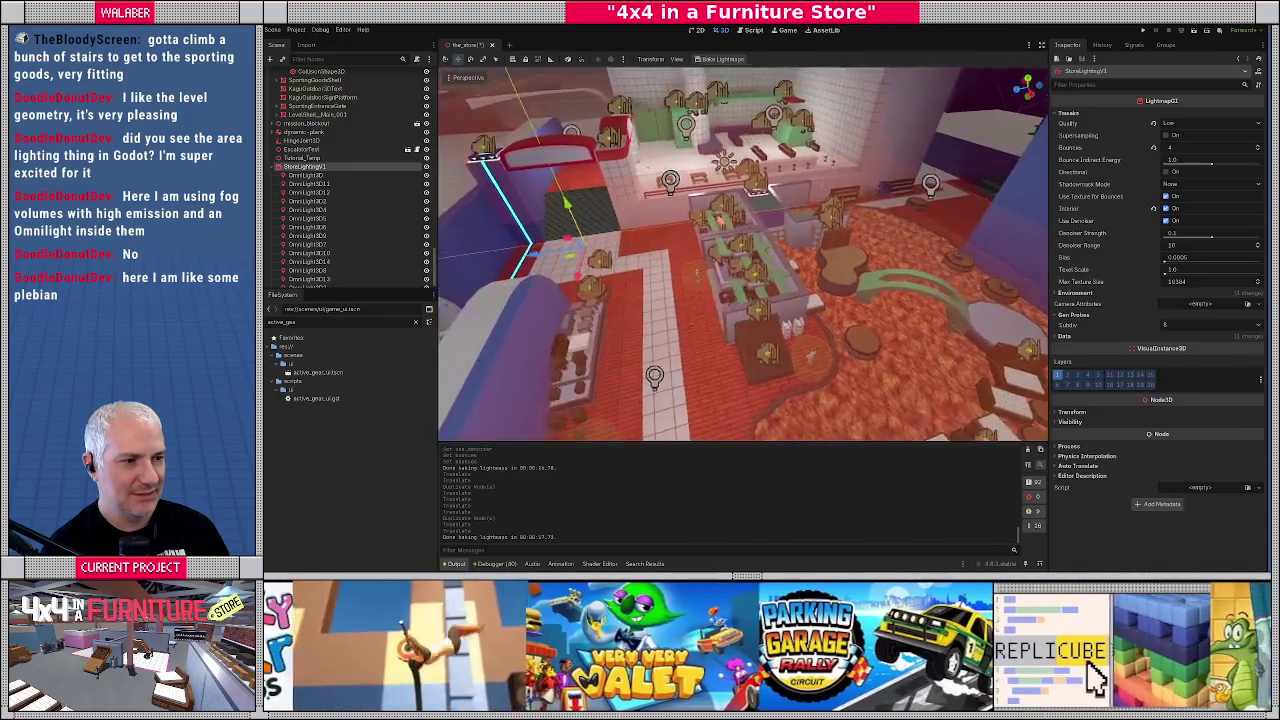
Step: Select OmniLight3D9 and OmniLight3D6 together, using plain selection mode
key("w")
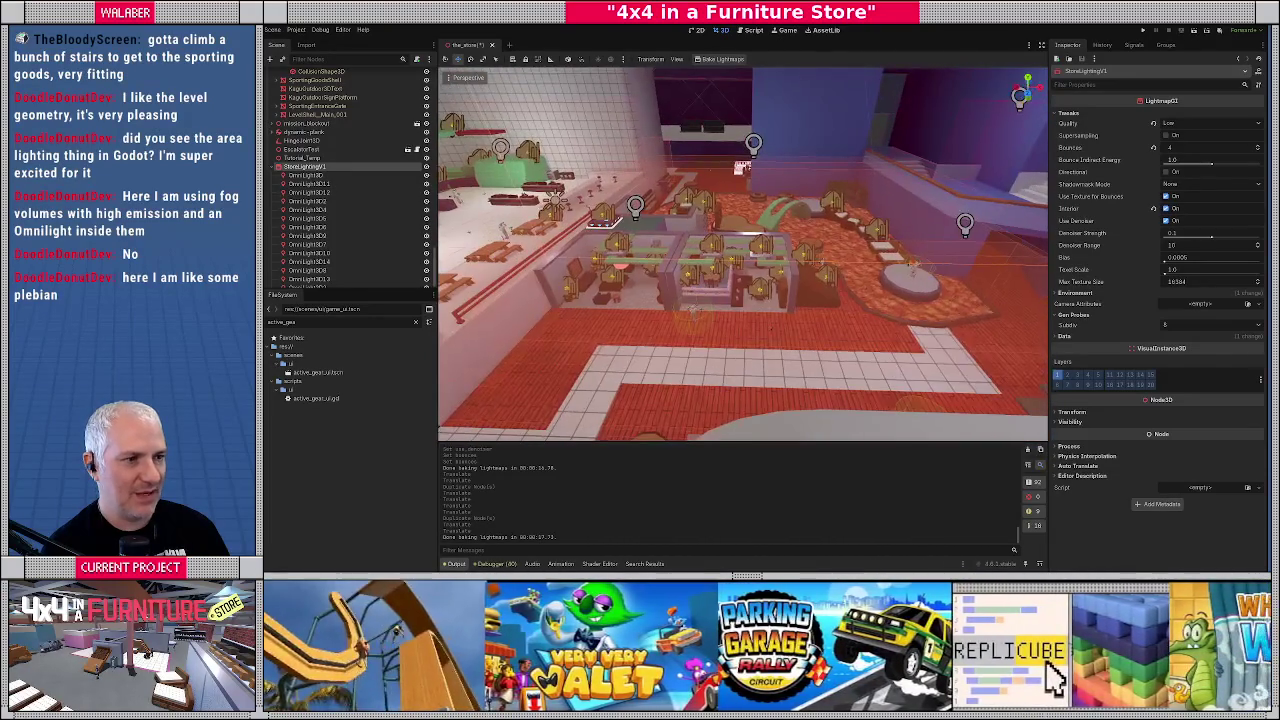
left_click(635, 205)
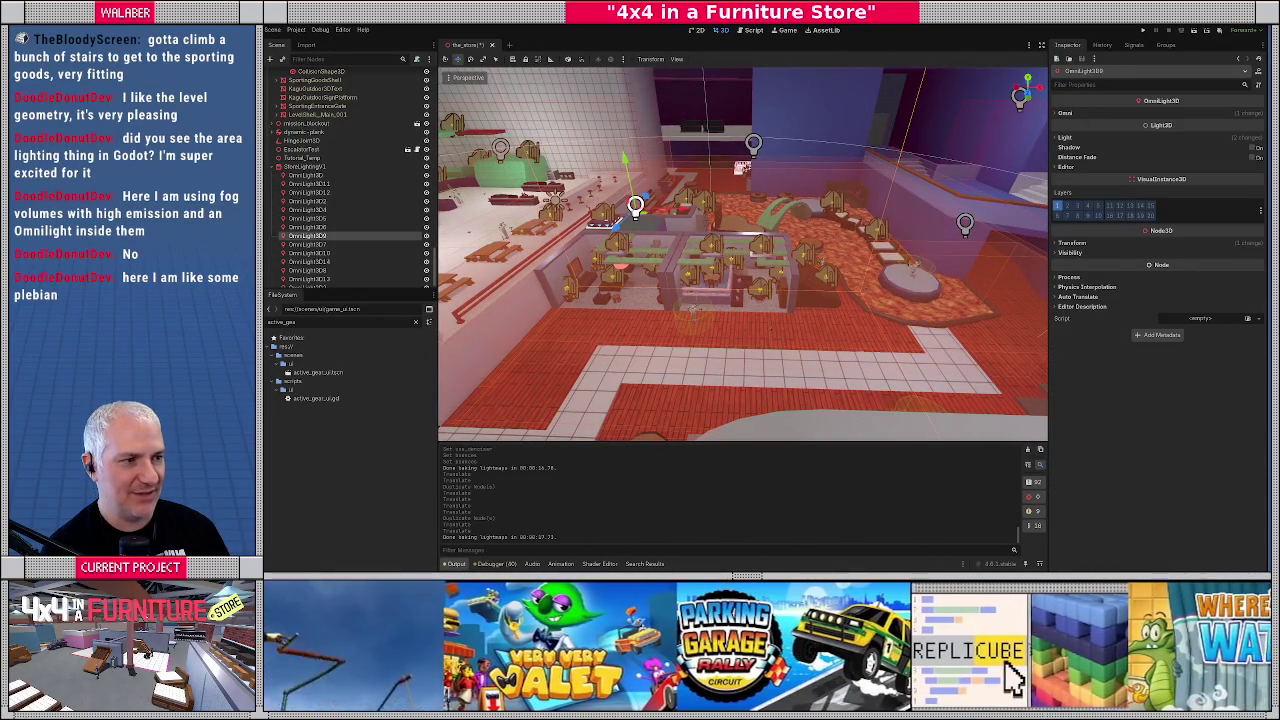
left_click(740, 166, "shift")
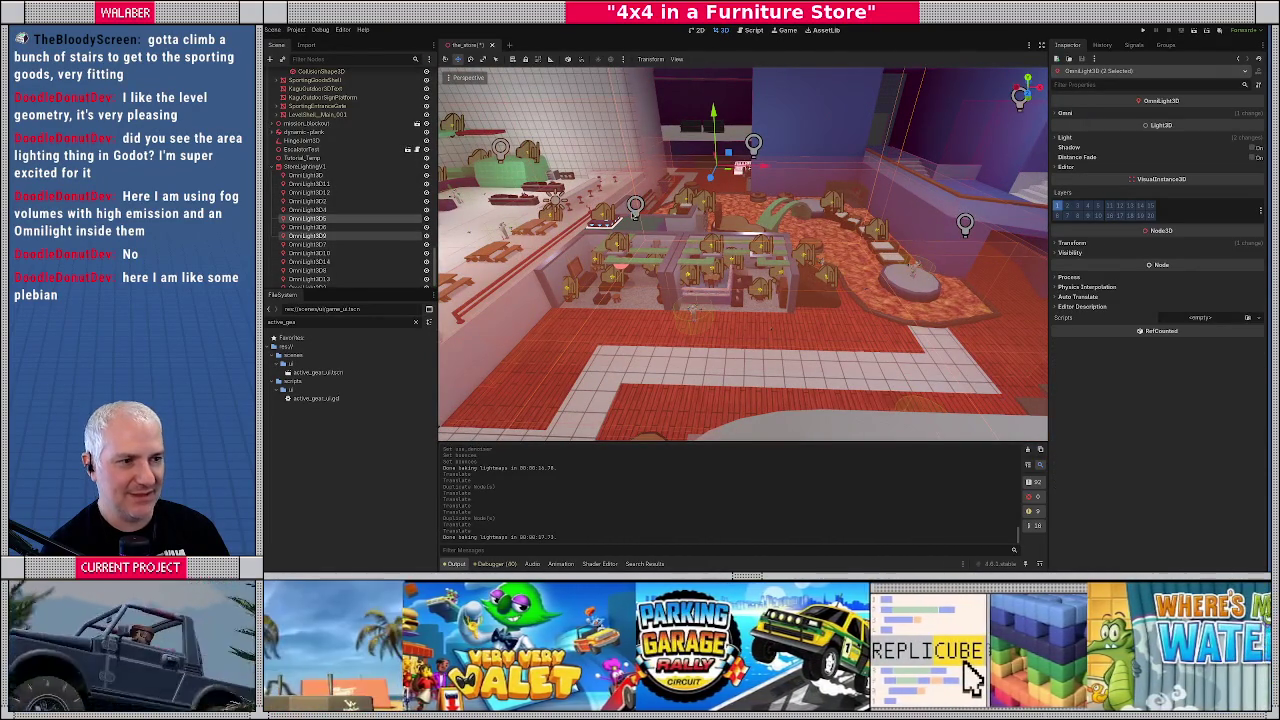
left_click(308, 218)
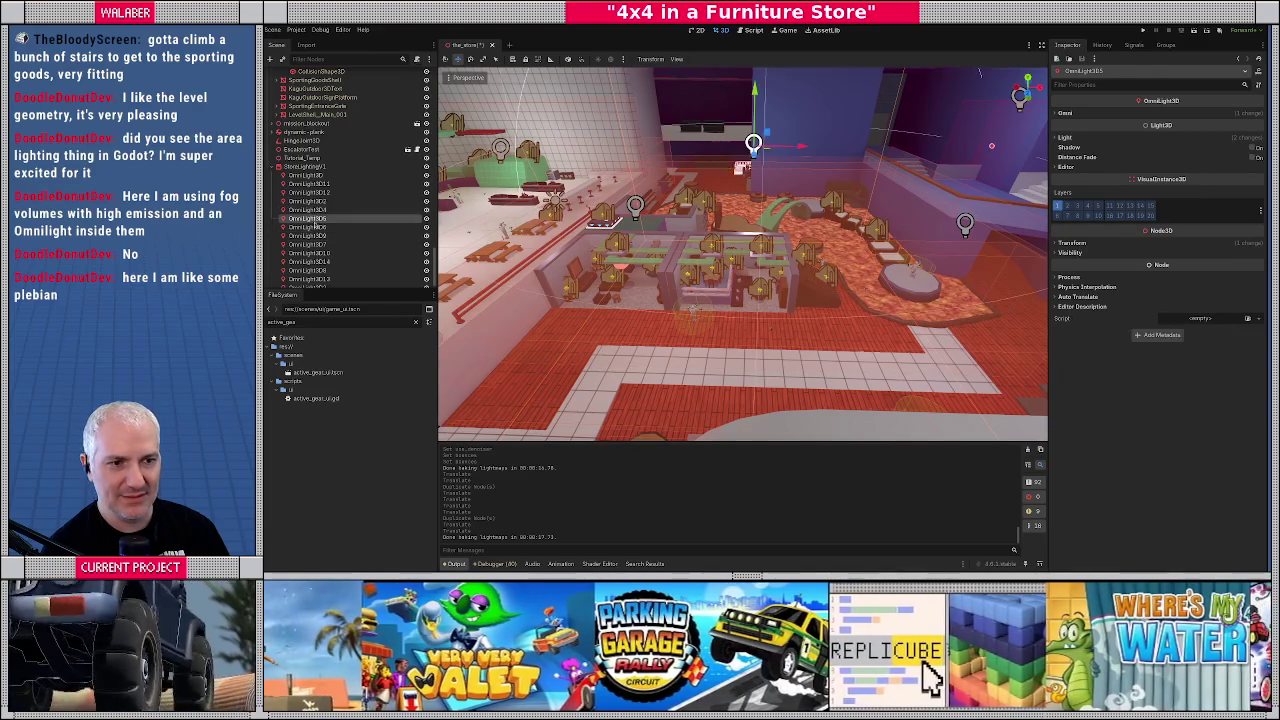
left_click(496, 59)
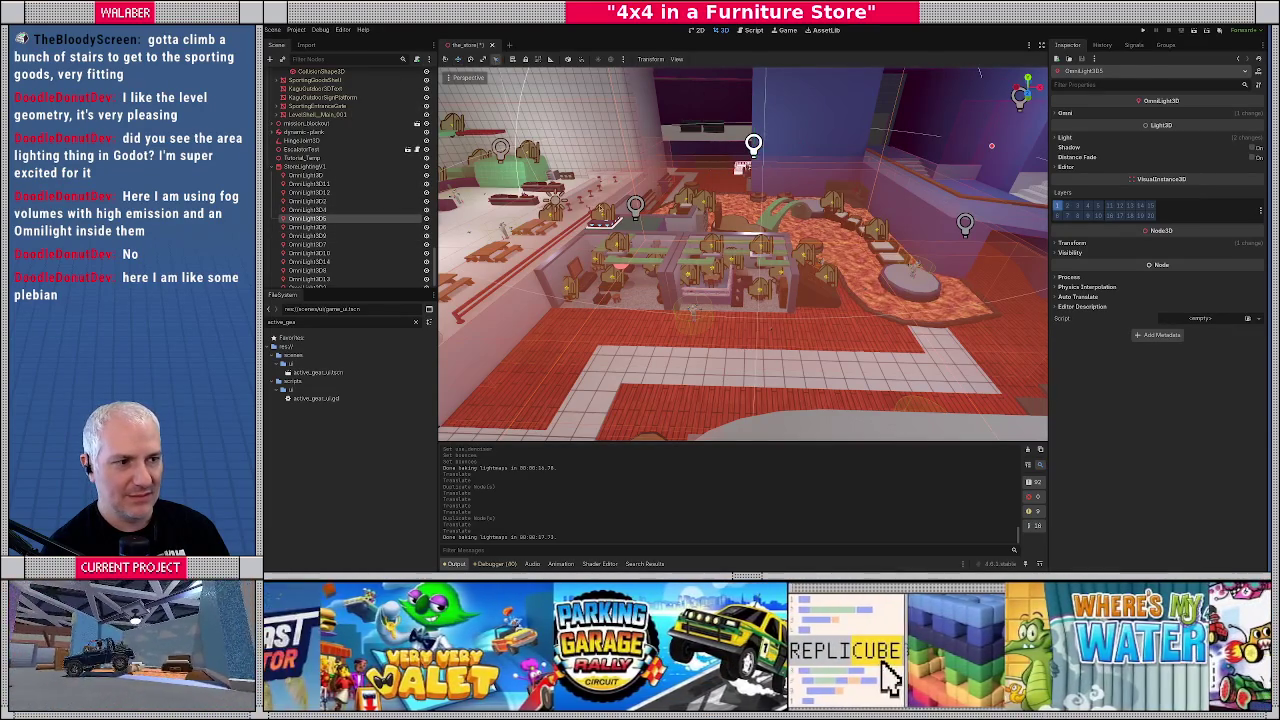
left_click(635, 207)
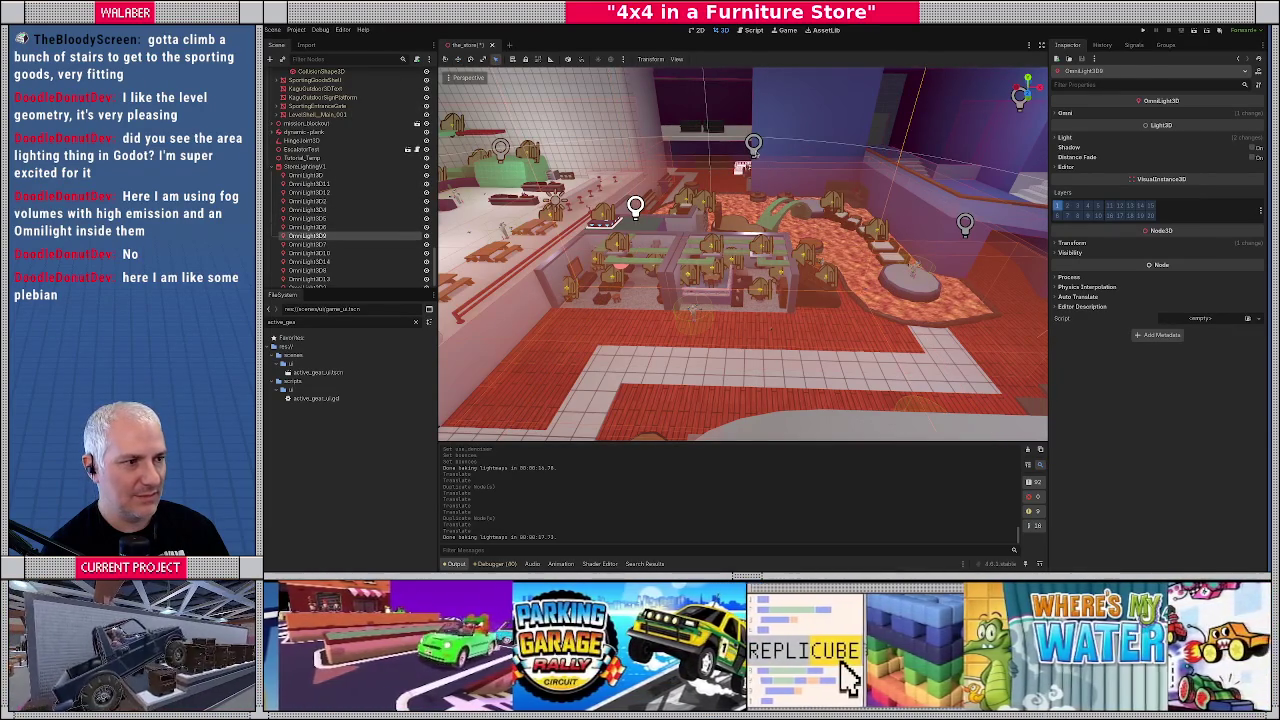
left_click(308, 218, "shift")
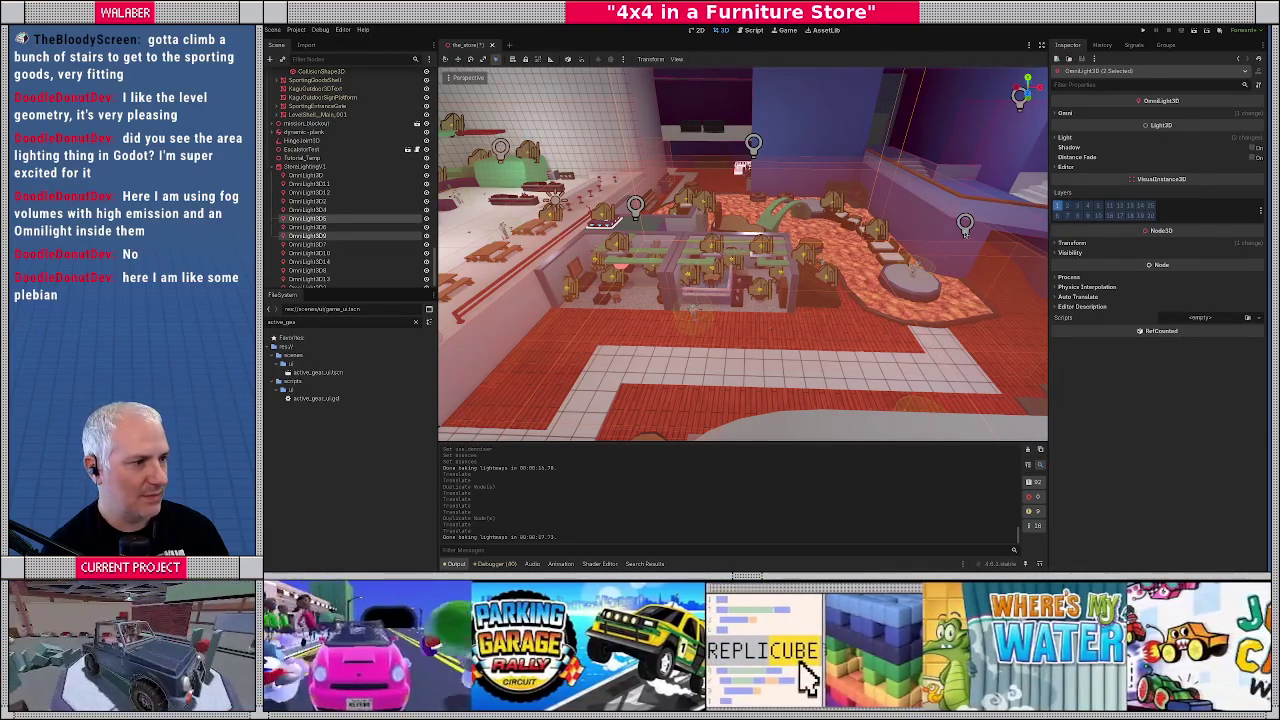
left_click_drag(961, 246, 766, 257)
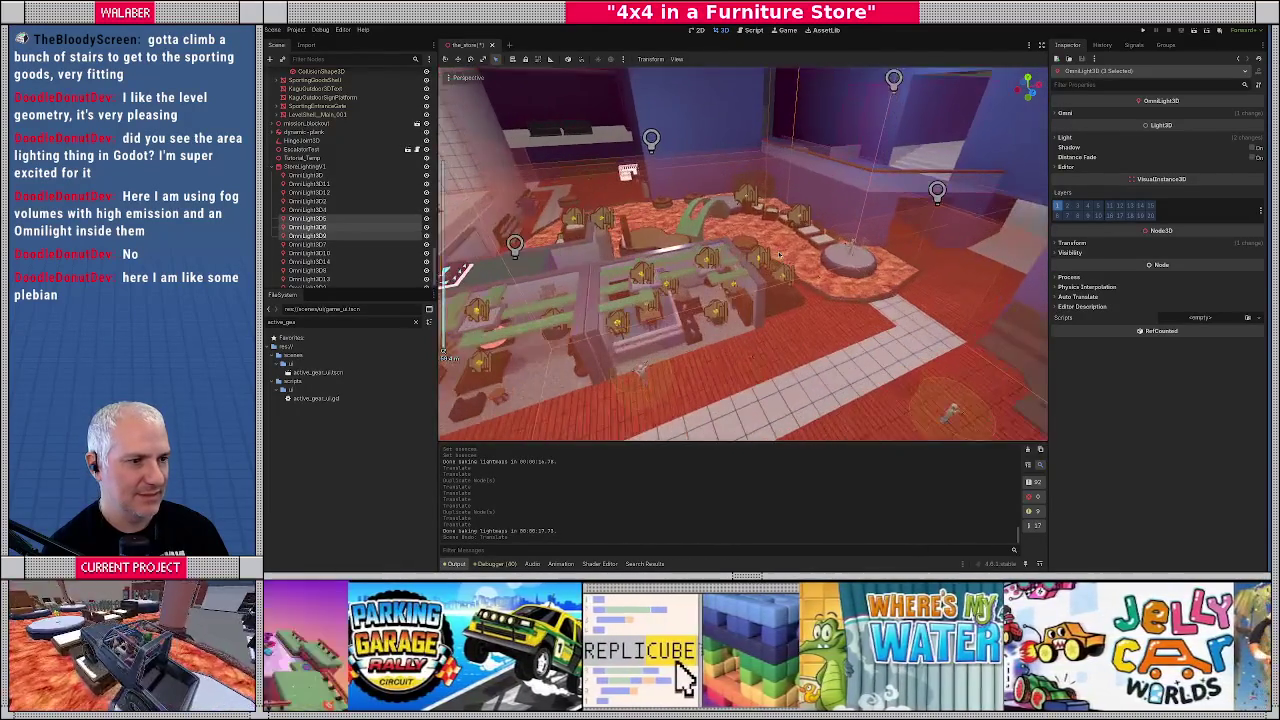
Step: Select two omni lights above the counters, lower them along Y, and return to Top view
left_click(317, 227)
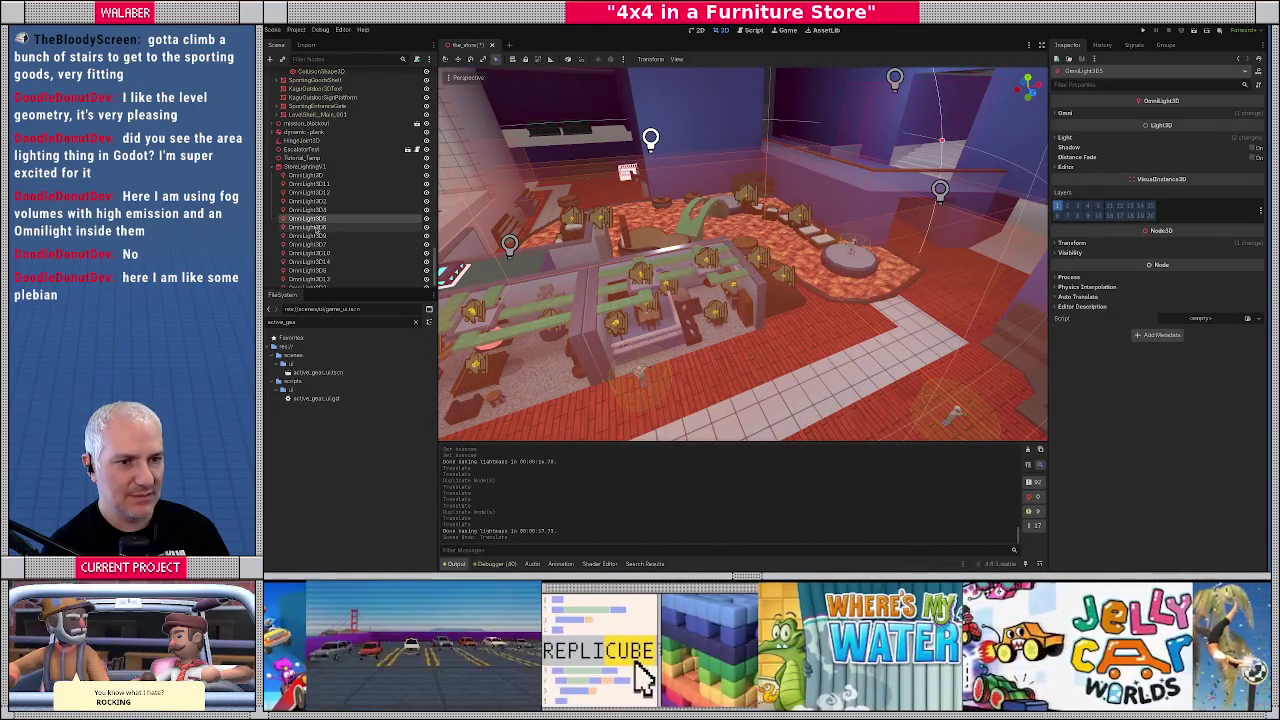
key("Down")
key("Down")
key("shift+Up")
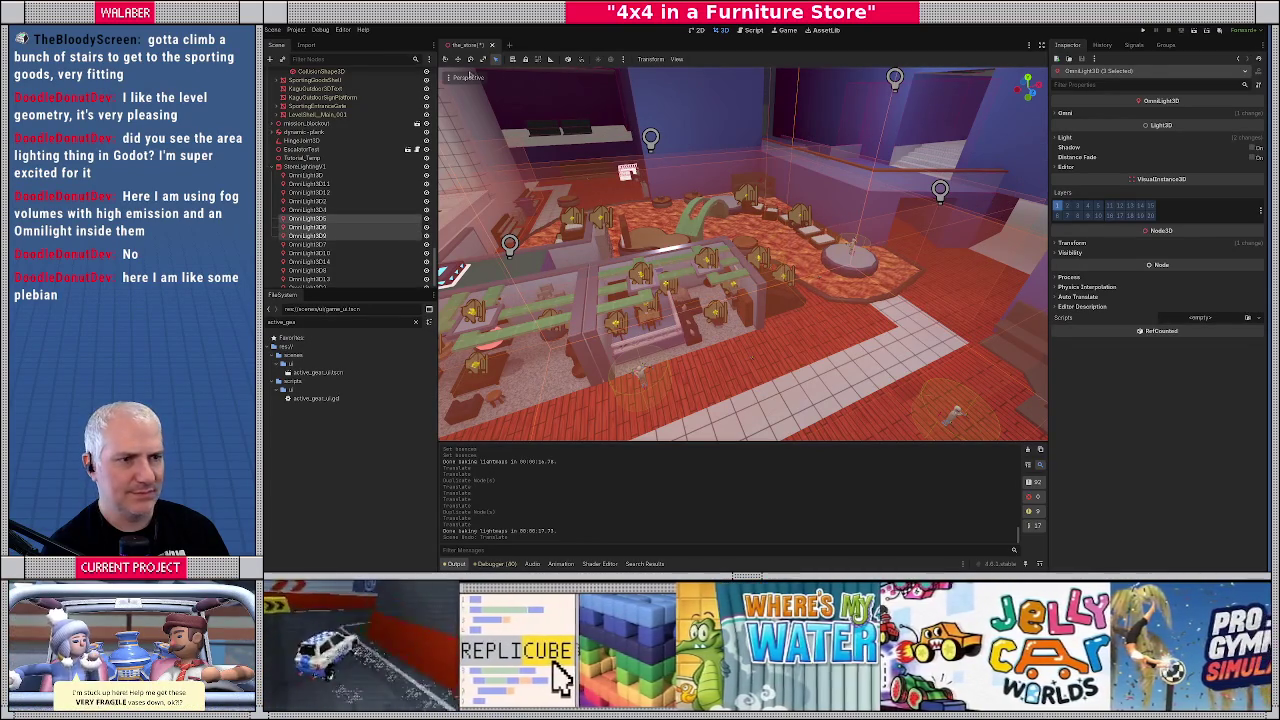
left_click(458, 58)
left_click_drag(699, 116, 704, 148)
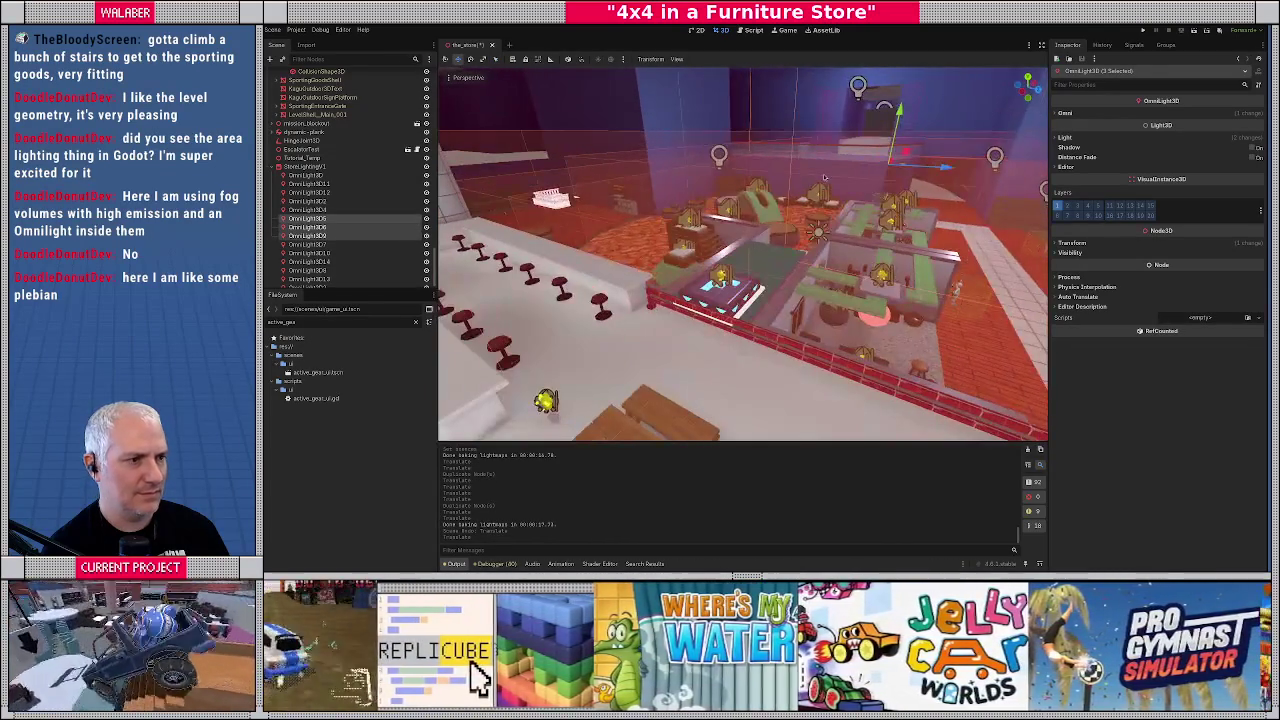
mouse_move(897, 112)
left_mouse_down()
mouse_move(878, 138)
mouse_move(706, 130)
left_mouse_up()
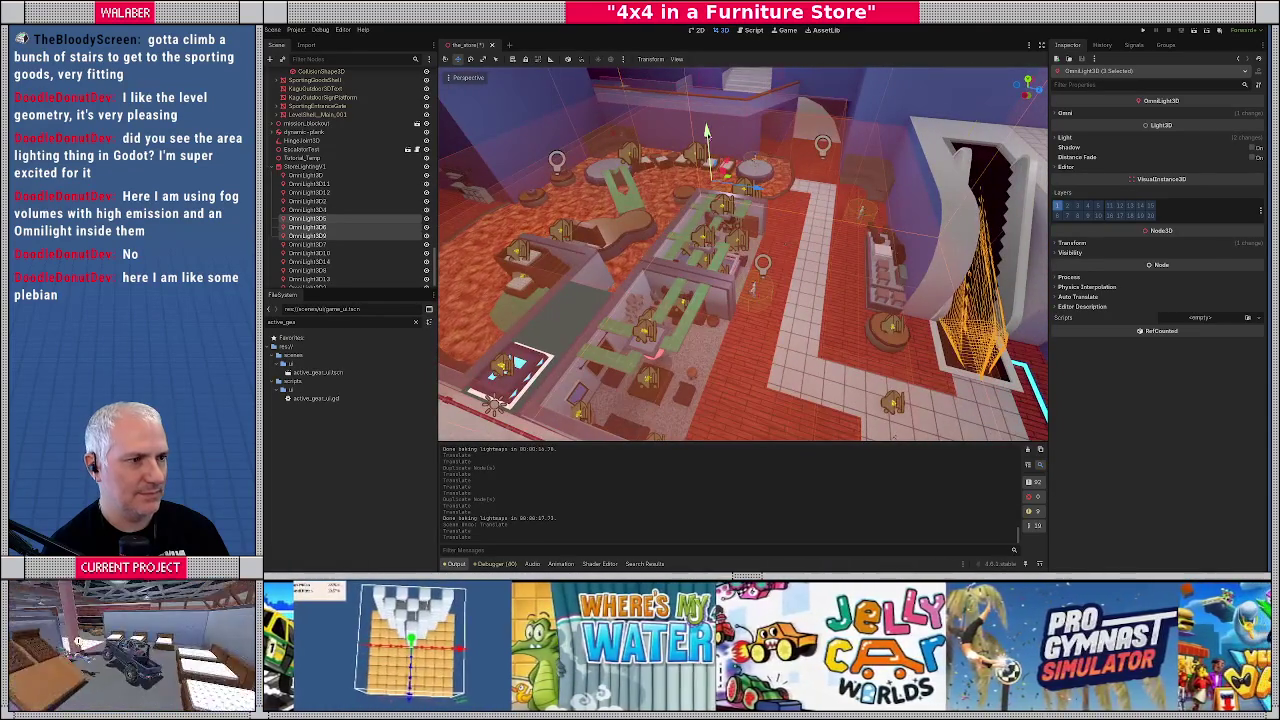
key("KP_7")
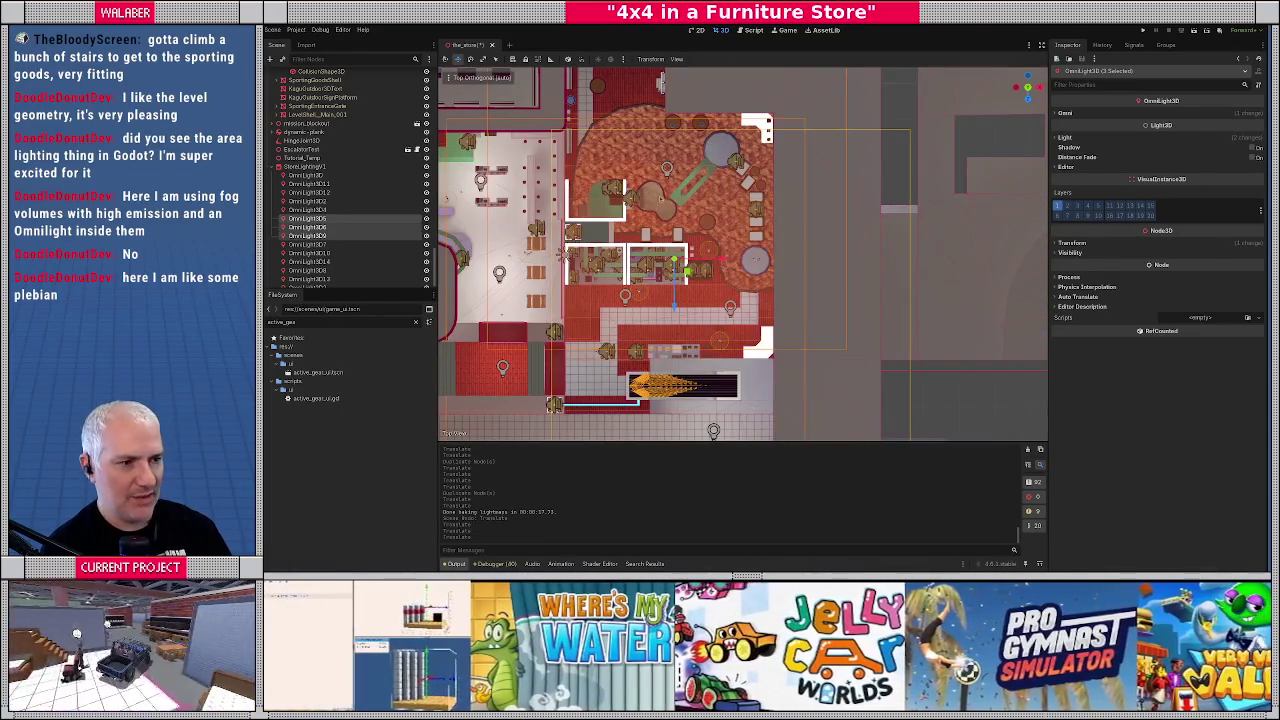
Step: Re-bake the store lightmaps with the lowered lights (about 17 s) and select the paper lantern prop
scroll(715, 237, "up", 3)
left_click(305, 166)
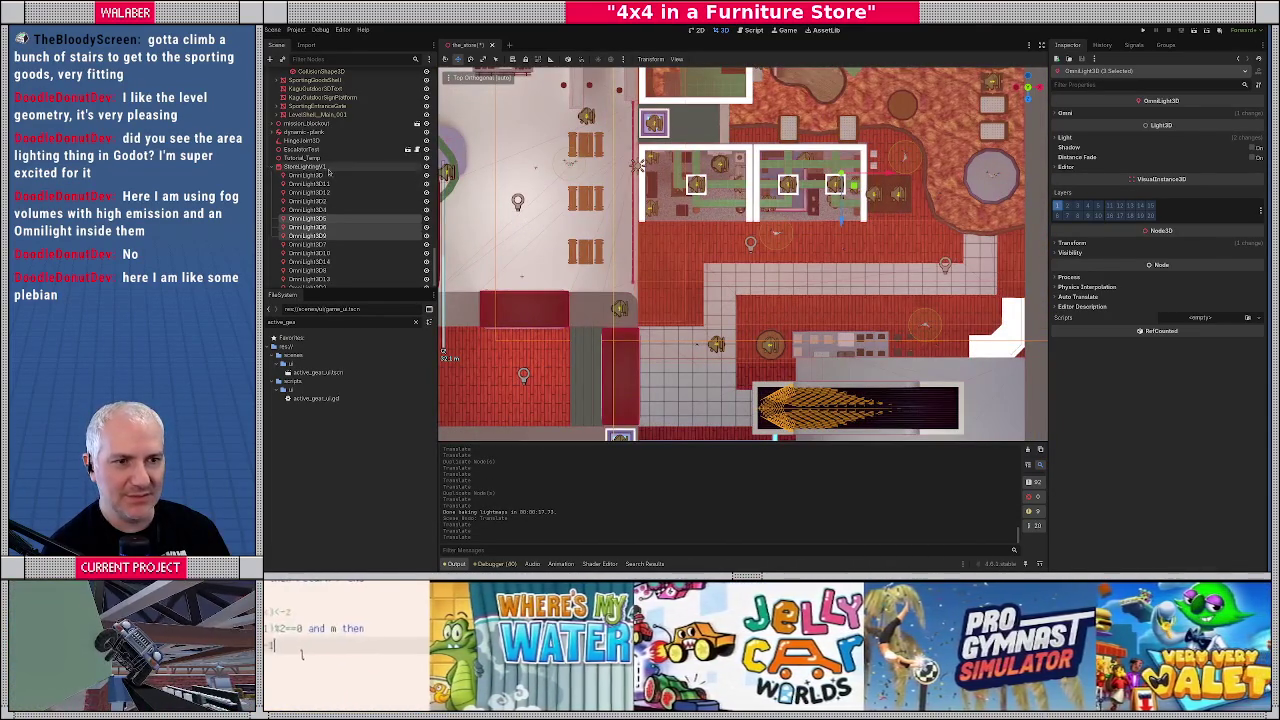
left_click(730, 60)
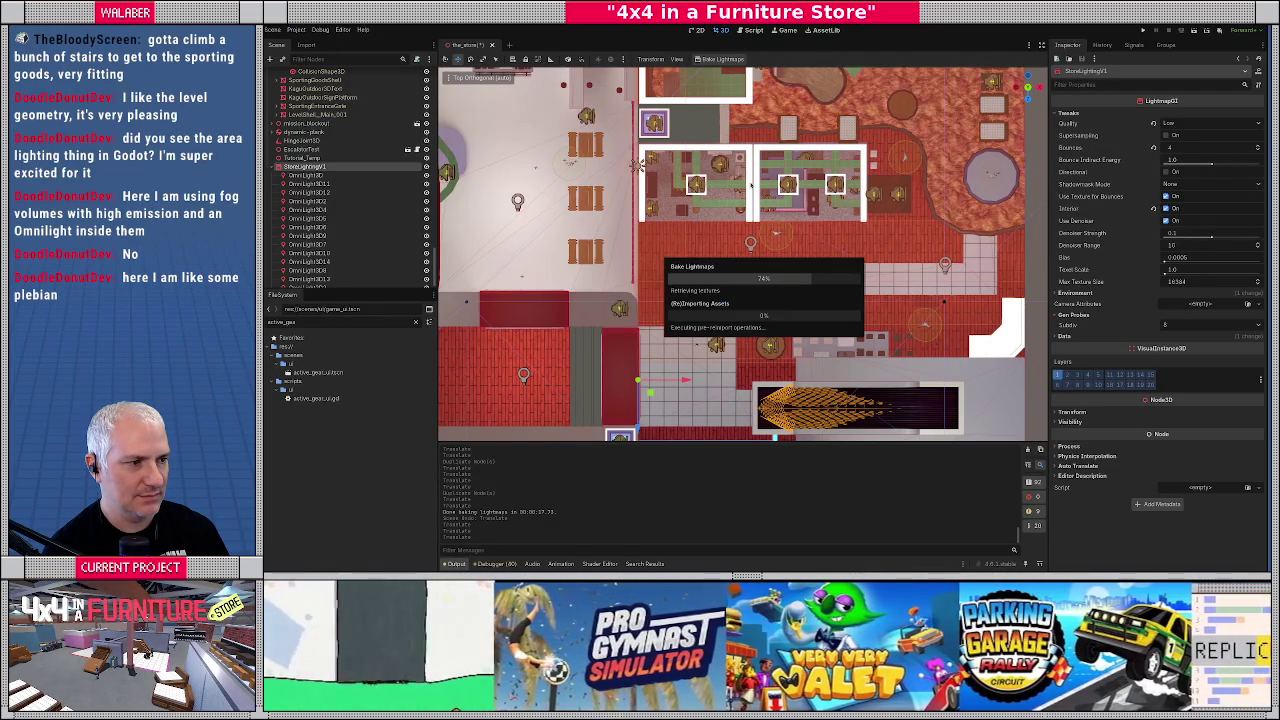
mouse_move(637, 165)
left_mouse_down()
mouse_move(700, 290)
mouse_move(752, 228)
mouse_move(680, 190)
mouse_move(690, 174)
mouse_move(674, 228)
left_mouse_up()
left_click(680, 190)
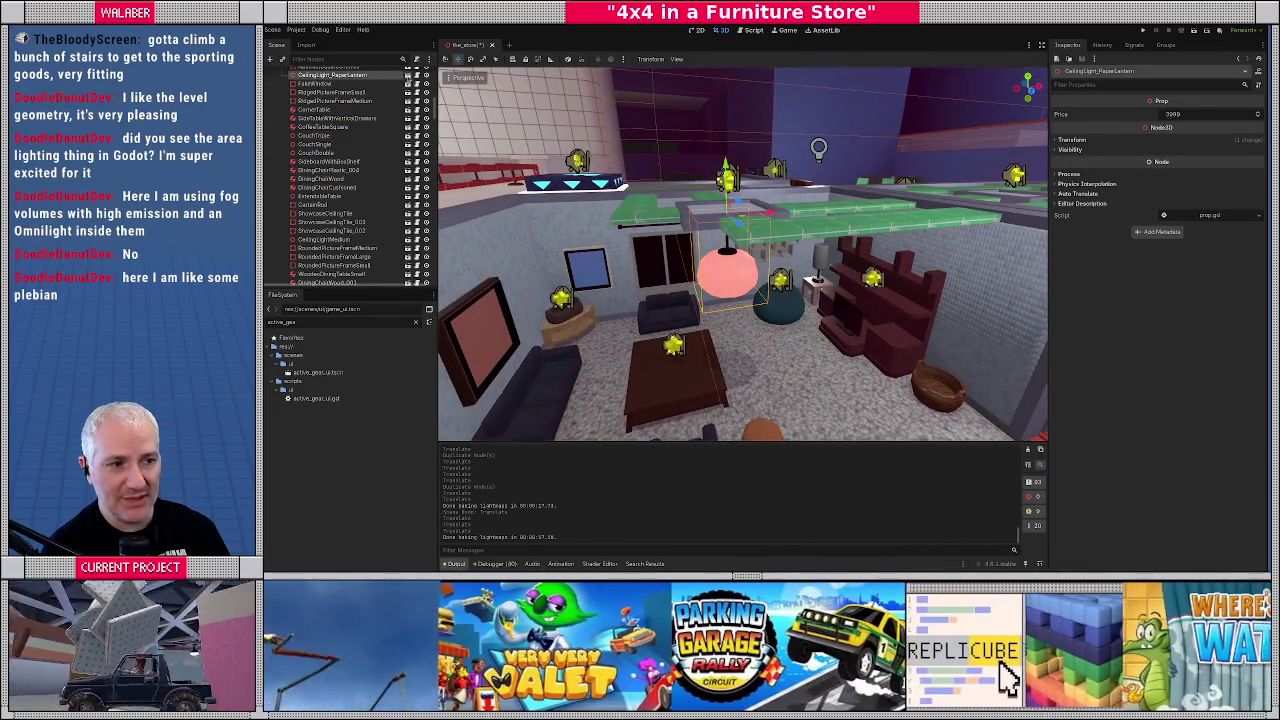
Step: Open the CeilingLight_PaperLantern scene in Front view, trial-move its Mount sideways, then undo it
left_click(408, 75)
key("KP_1")
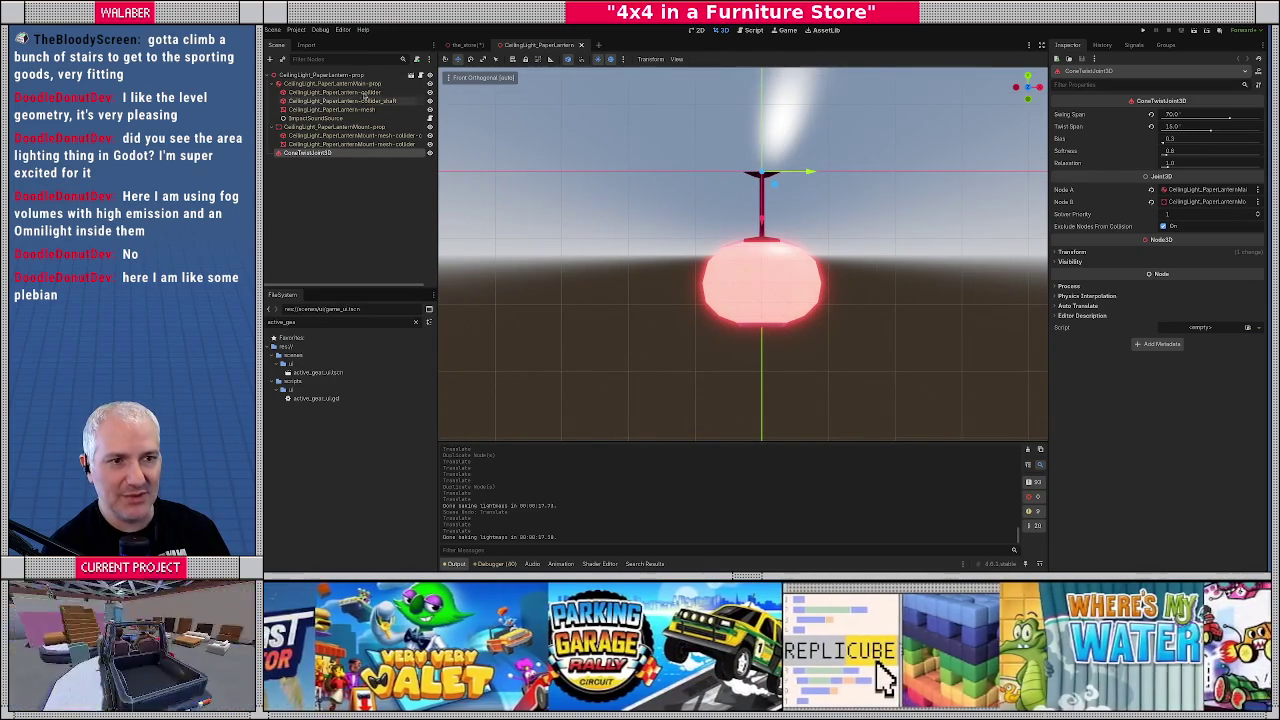
left_click(325, 128)
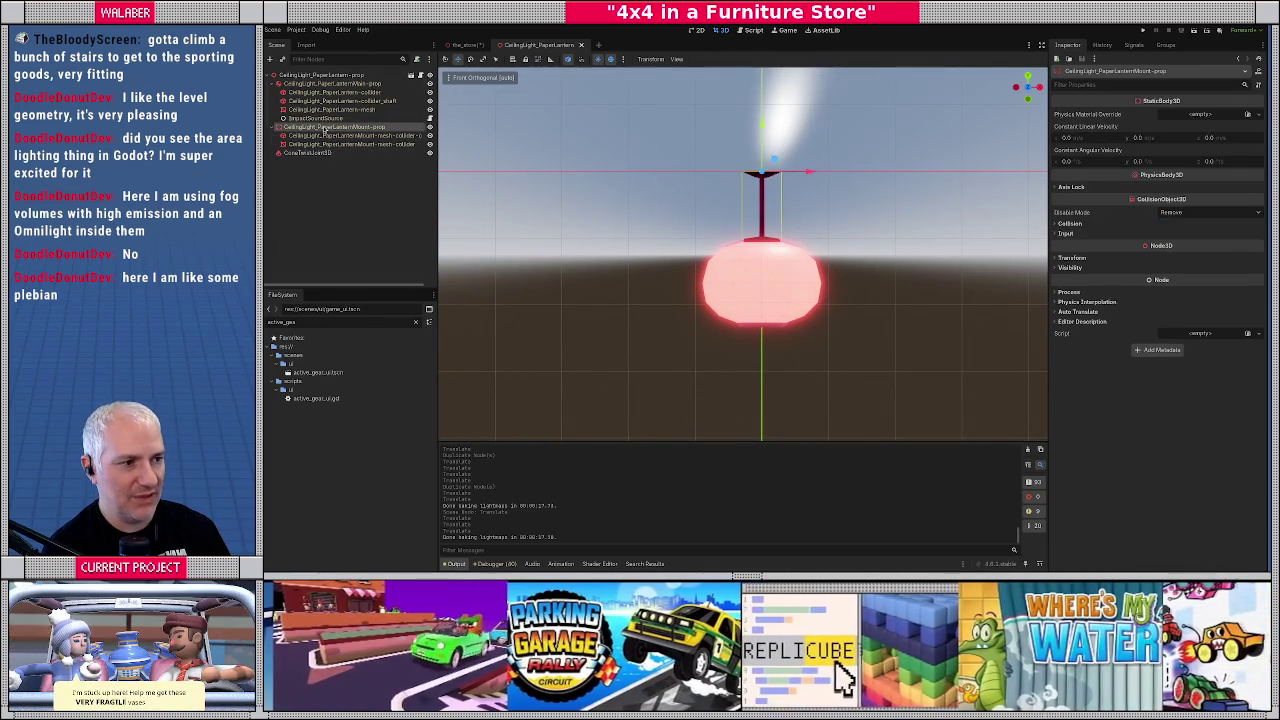
left_click_drag(826, 180, 678, 180)
key("ctrl+z")
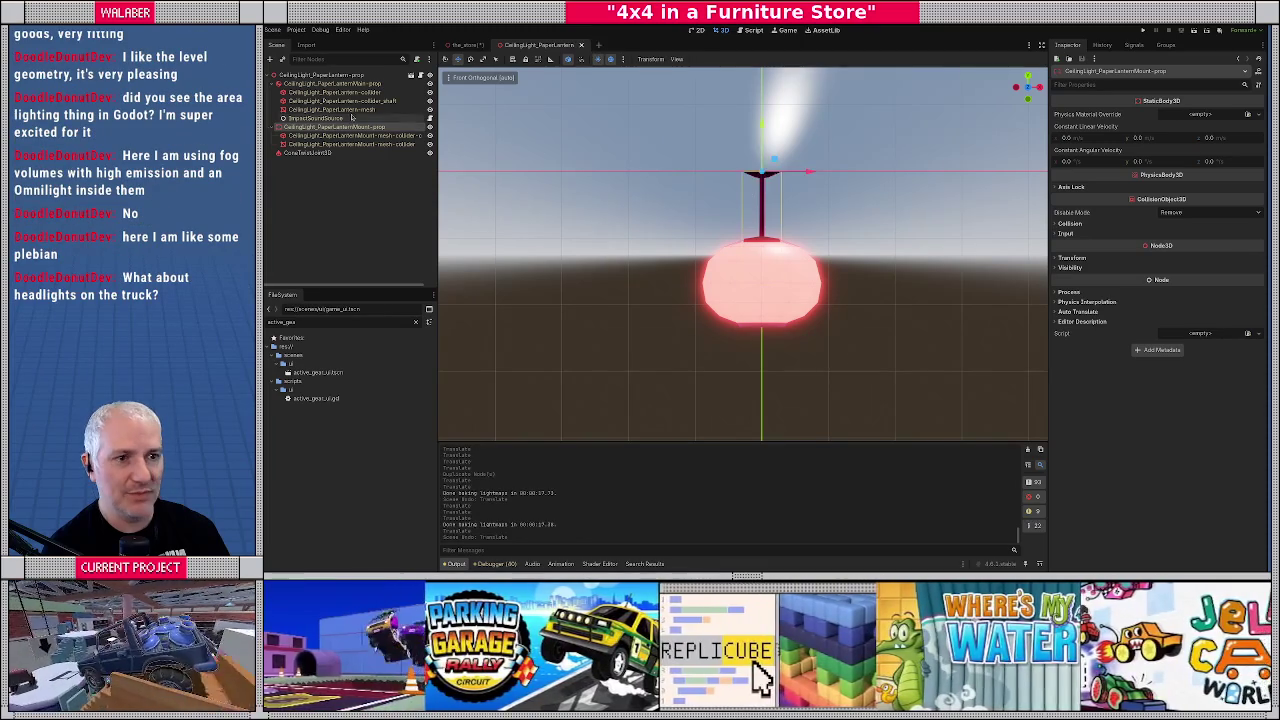
left_click(335, 85)
right_click(337, 85)
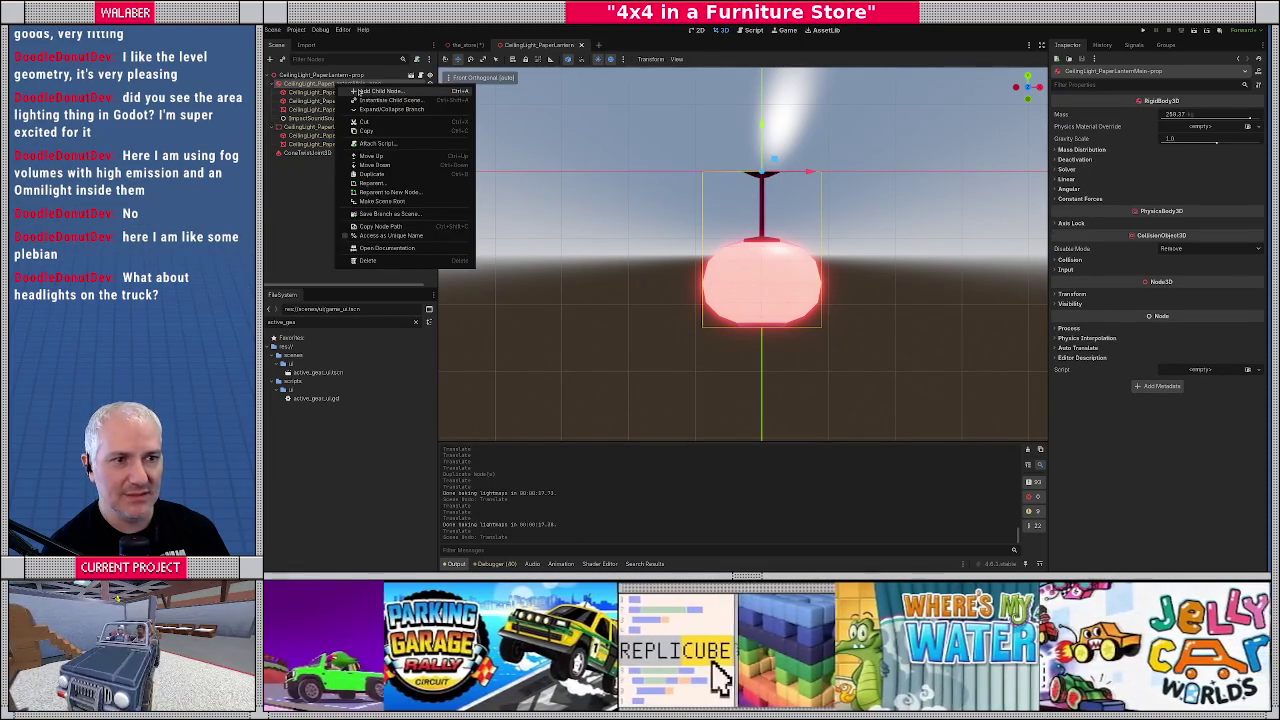
Step: Add an OmniLight3D child under CeilingLight_PaperLanternMain-prop by searching 'omni'
left_click(375, 91)
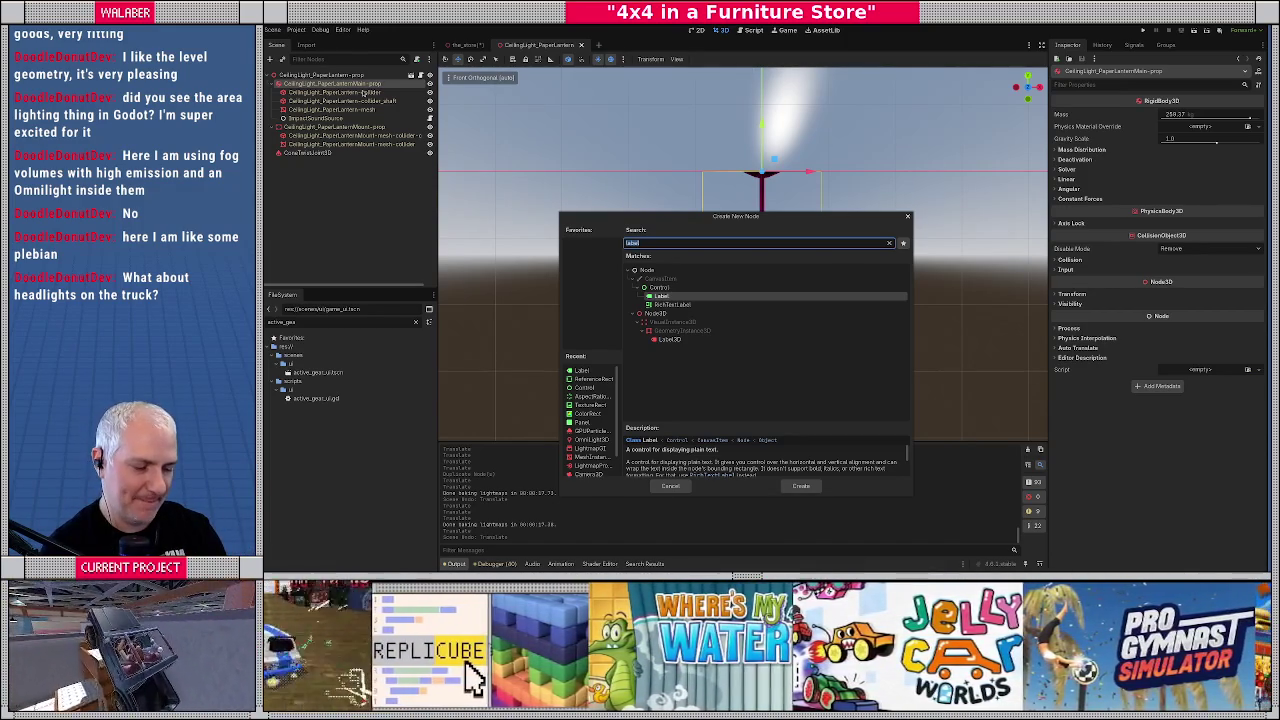
type("omni")
key("Return")
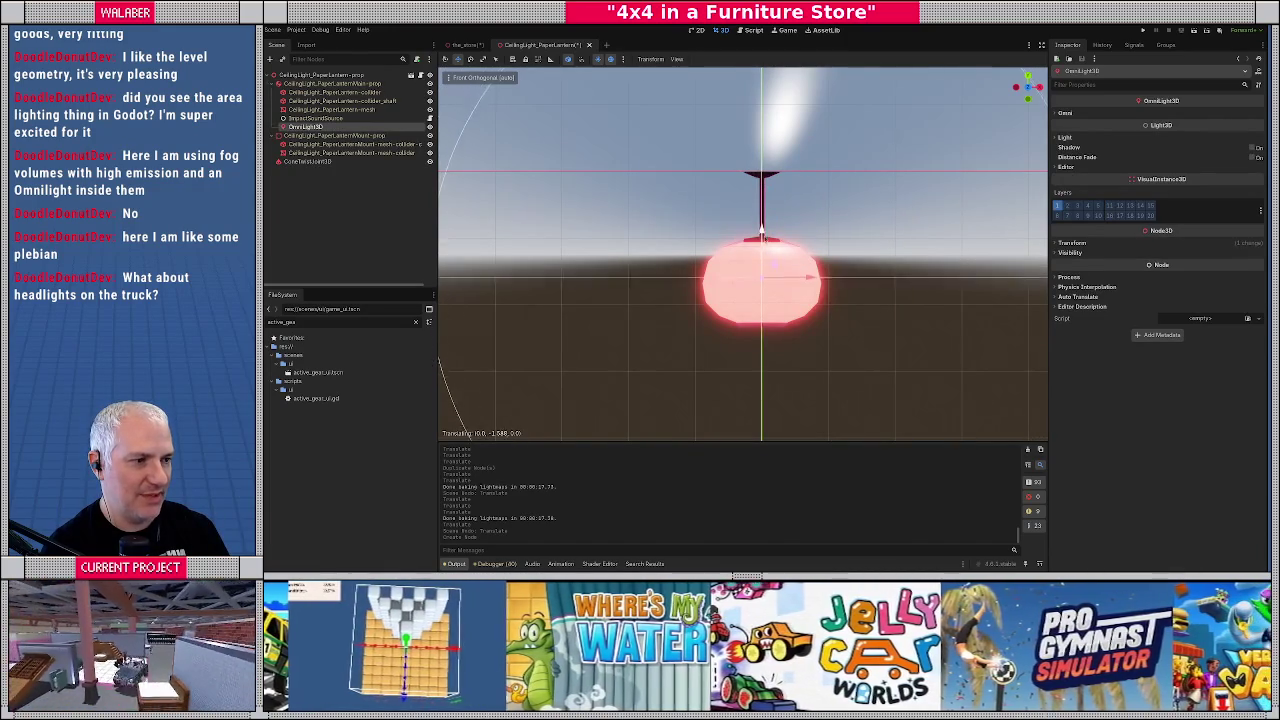
scroll(765, 241, "down", 3)
scroll(765, 241, "down", 1)
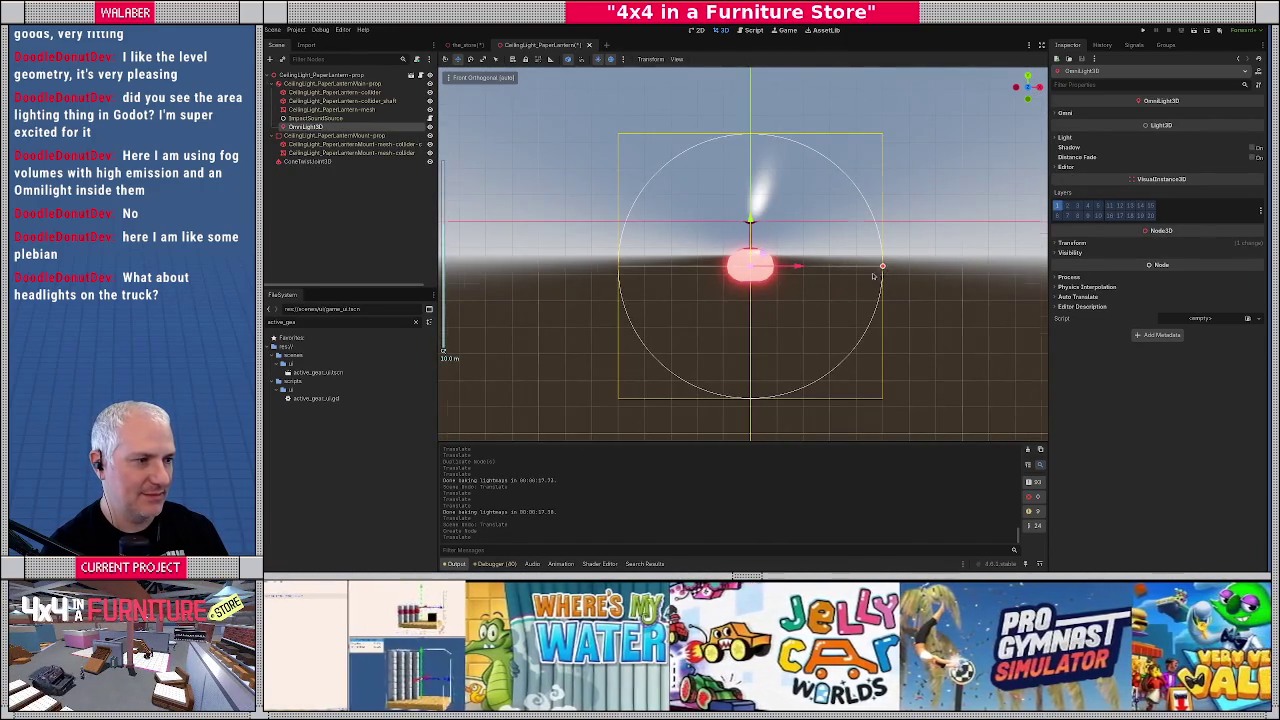
Step: Enlarge the lantern OmniLight3D's range and set its Light Color to a bright pinkish-red
scroll(877, 265, "down", 5)
left_click_drag(792, 262, 906, 259)
left_click(1066, 137)
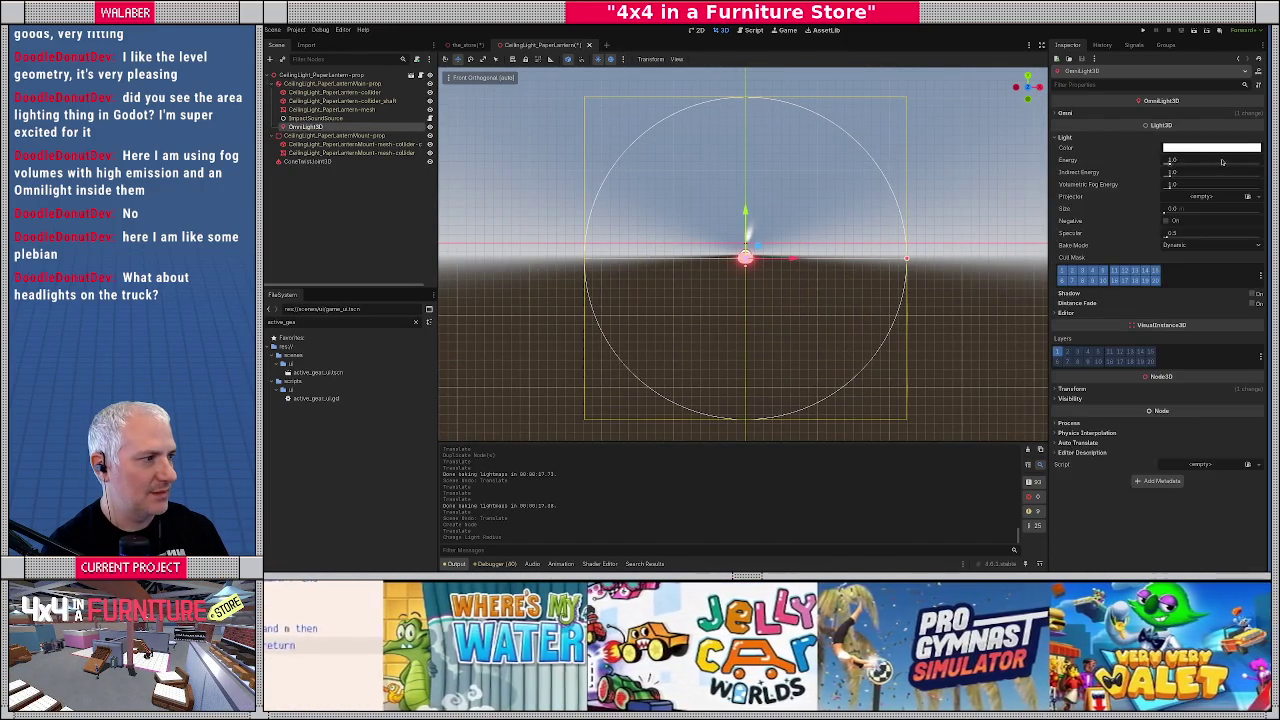
left_click(1222, 149)
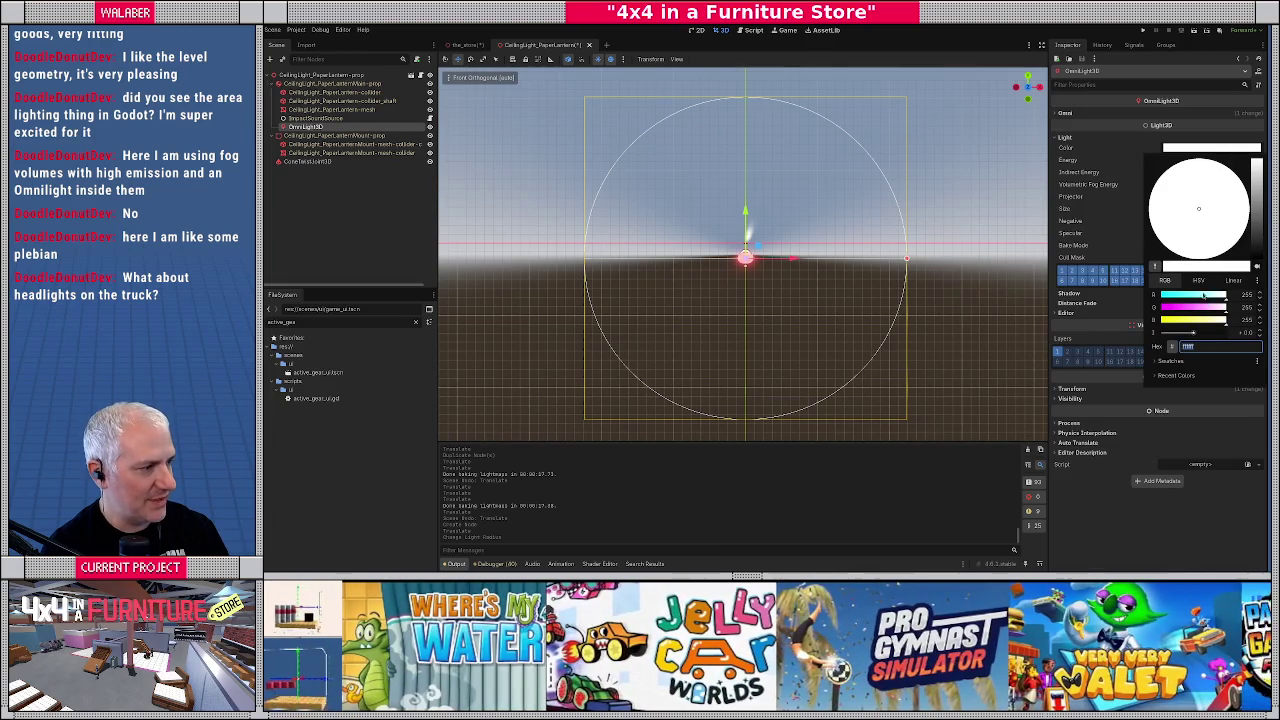
left_click(1258, 181)
left_click_drag(1210, 228, 1238, 212)
left_click_drag(1190, 312, 1176, 313)
left_click(1187, 322)
left_click_drag(1257, 203, 1256, 220)
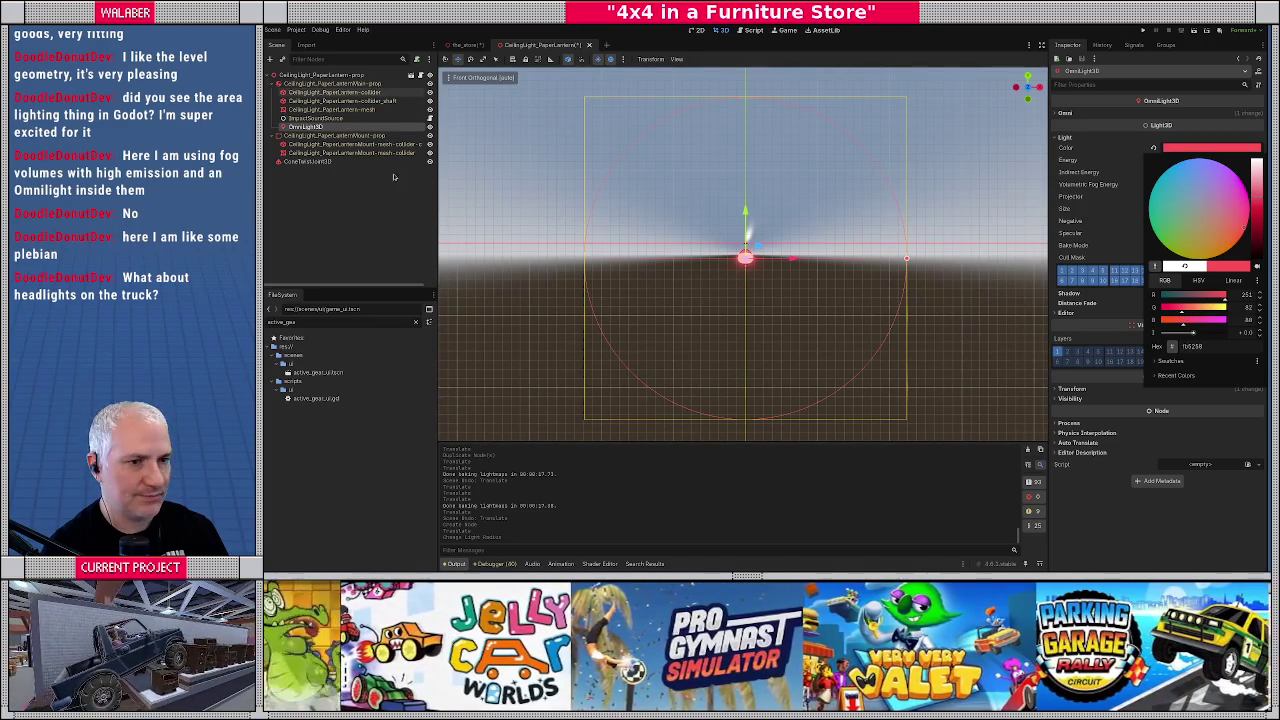
left_click(580, 243)
Step: Reselect the lantern's OmniLight3D, view it from above, and save the lantern scene
scroll(748, 263, "up", 3)
left_click(714, 298)
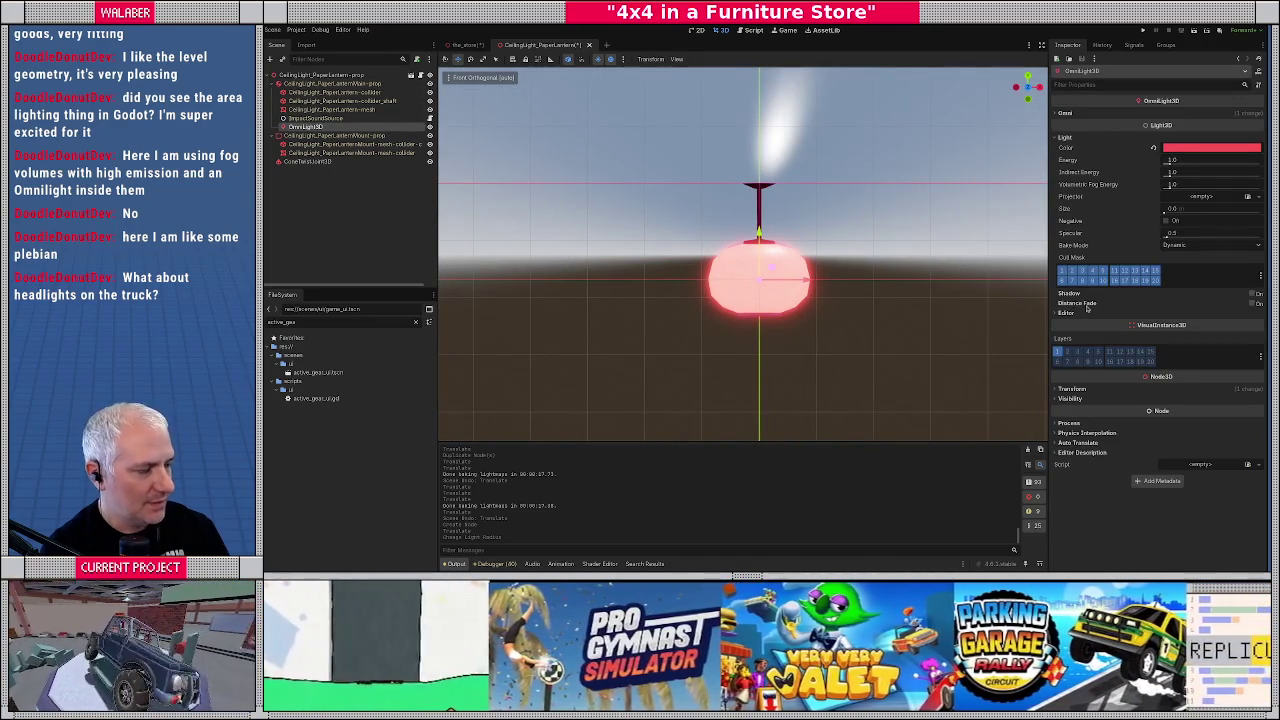
mouse_move(1004, 285)
left_mouse_down()
mouse_move(791, 309)
mouse_move(903, 292)
mouse_move(790, 270)
mouse_move(775, 300)
mouse_move(860, 270)
mouse_move(800, 290)
mouse_move(830, 260)
left_mouse_up()
scroll(820, 287, "up", 3)
scroll(920, 263, "down", 3)
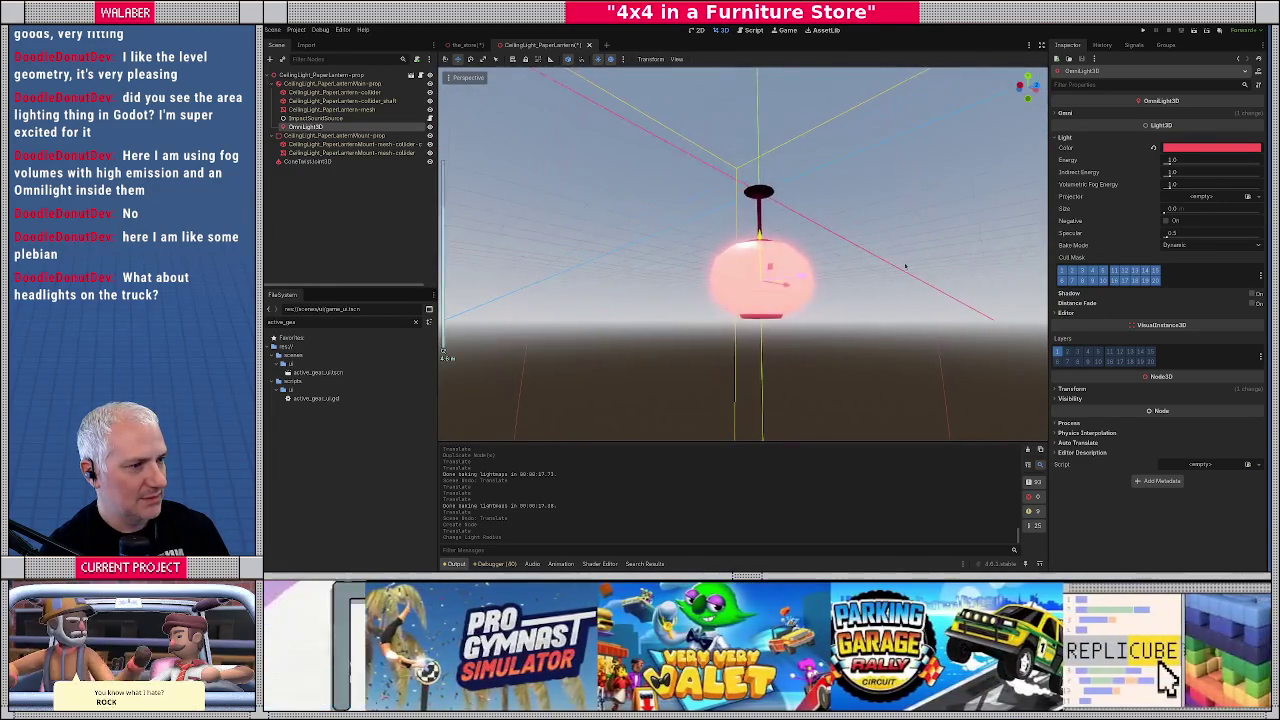
left_click_drag(920, 263, 700, 150)
key("ctrl+s")
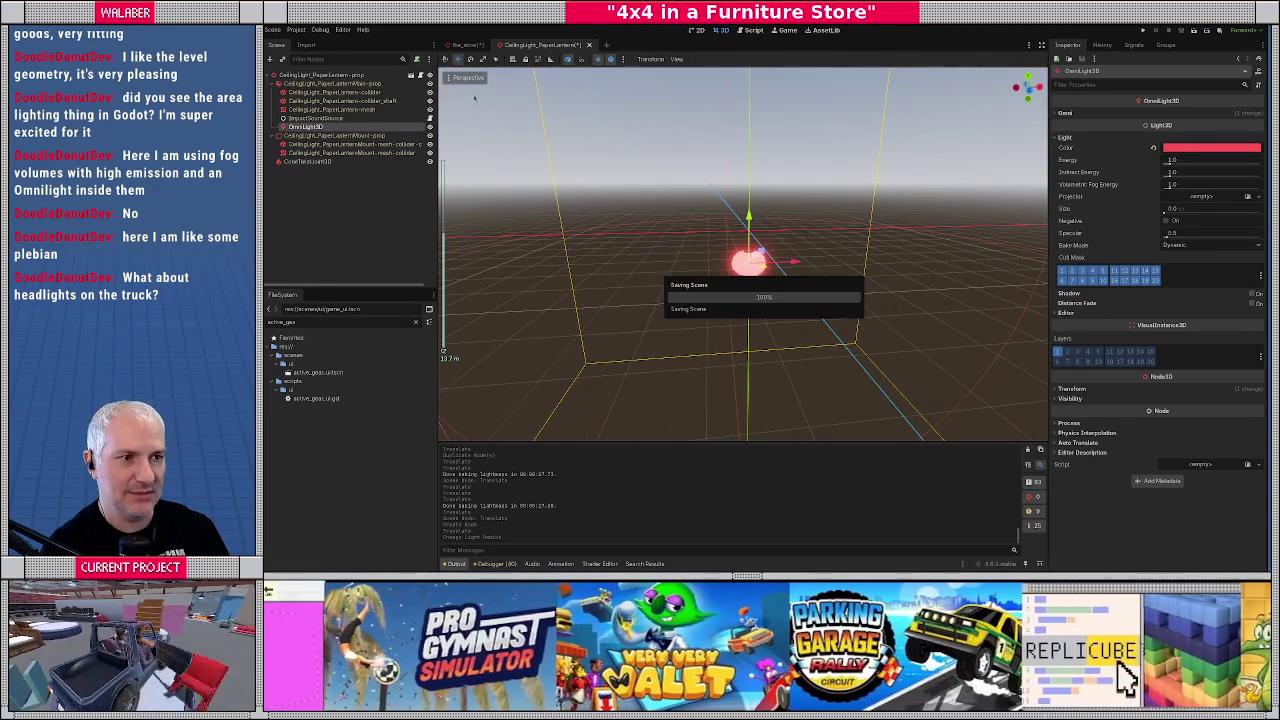
Step: Set the lantern OmniLight3D's Bake Mode to Static and save the scene
left_click(468, 45)
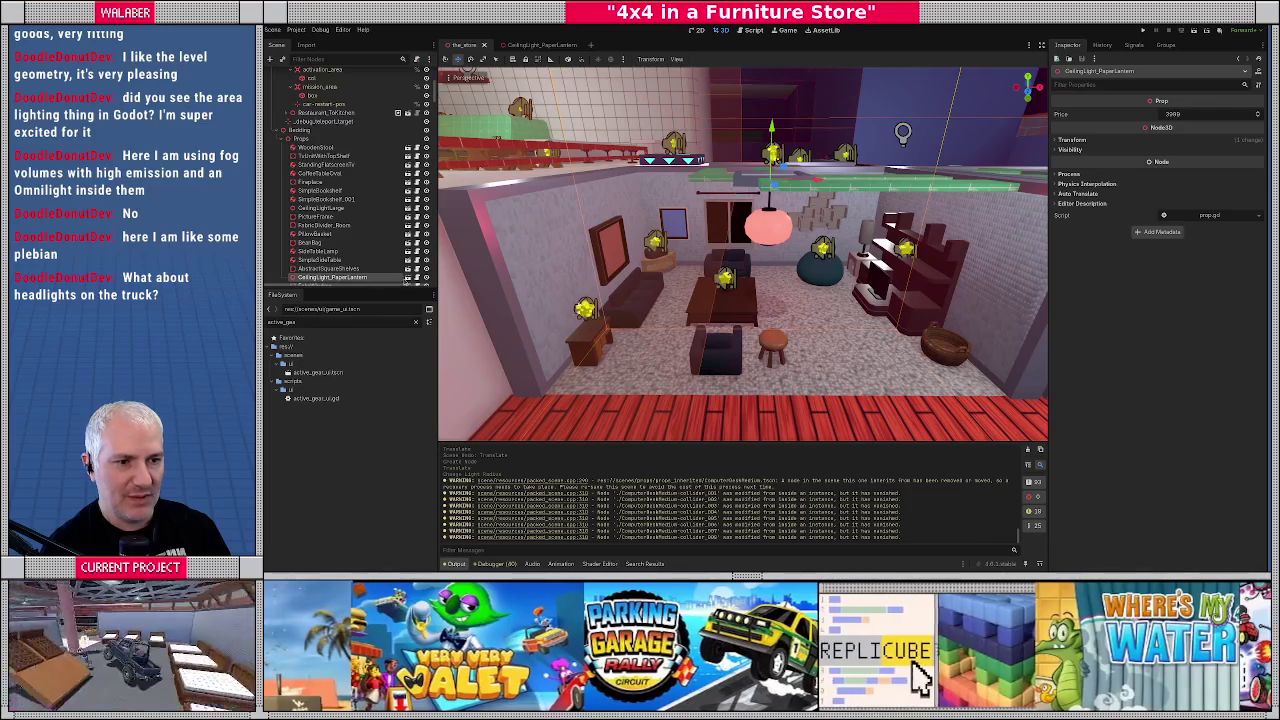
left_click(535, 45)
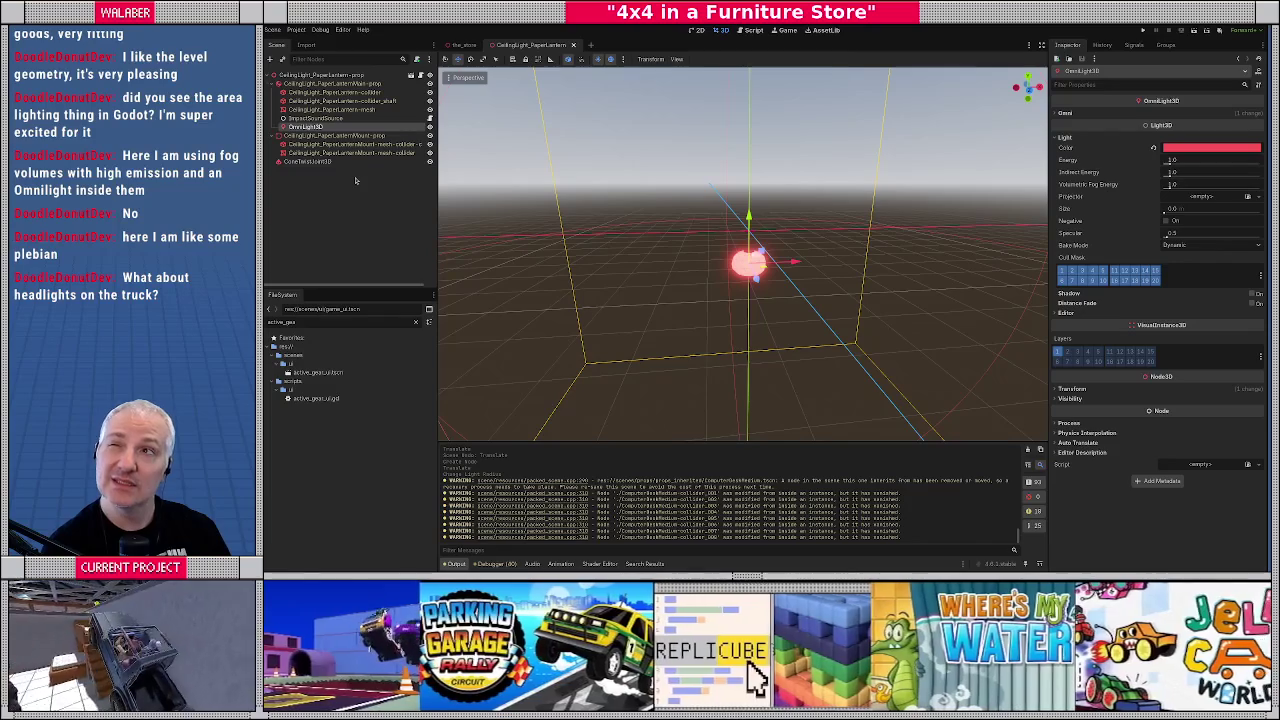
left_click(1205, 245)
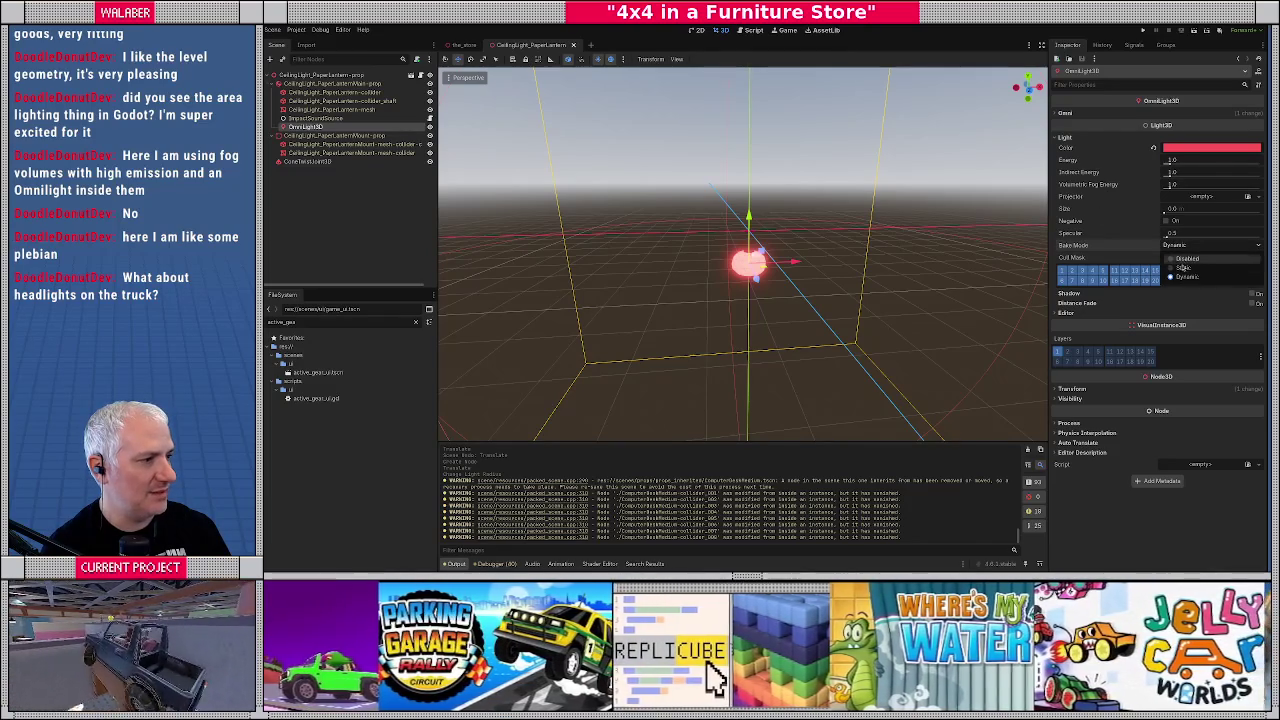
left_click(1190, 268)
key("ctrl+s")
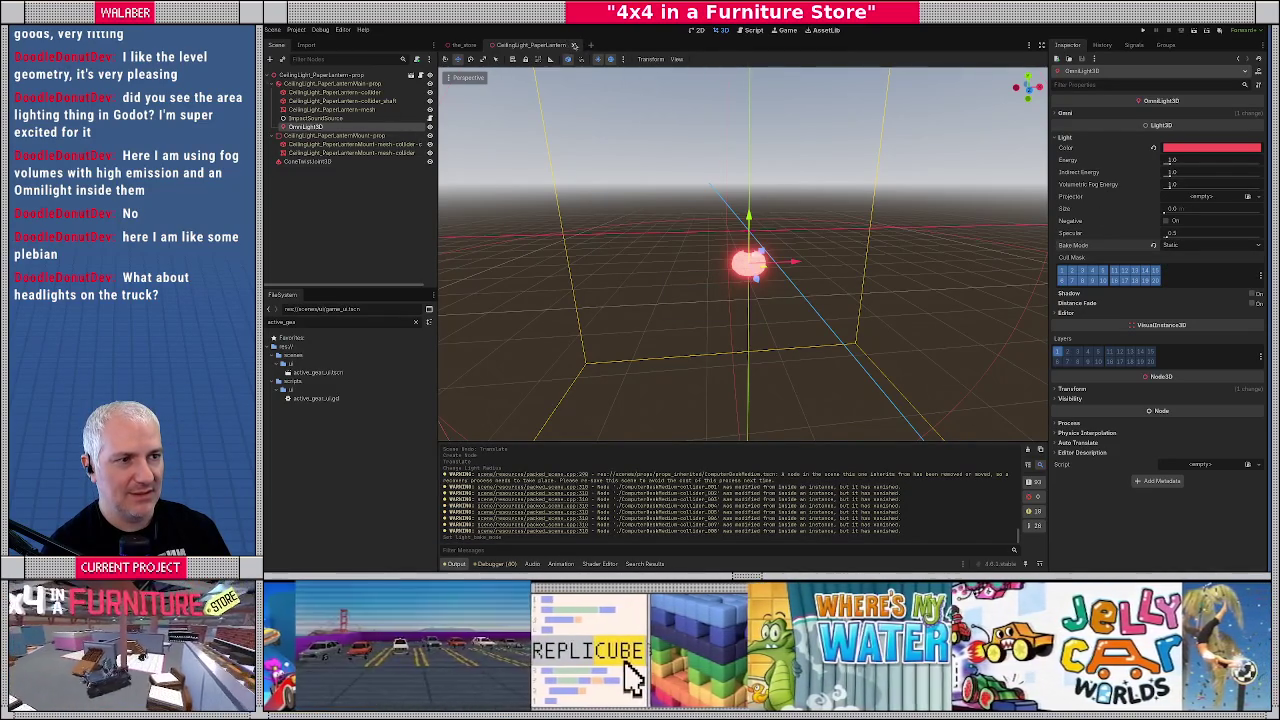
Step: Revert the Bake Mode to Dynamic, save, then go to the_store's lounge ceiling lamp
left_click(1190, 245)
left_click(1175, 283)
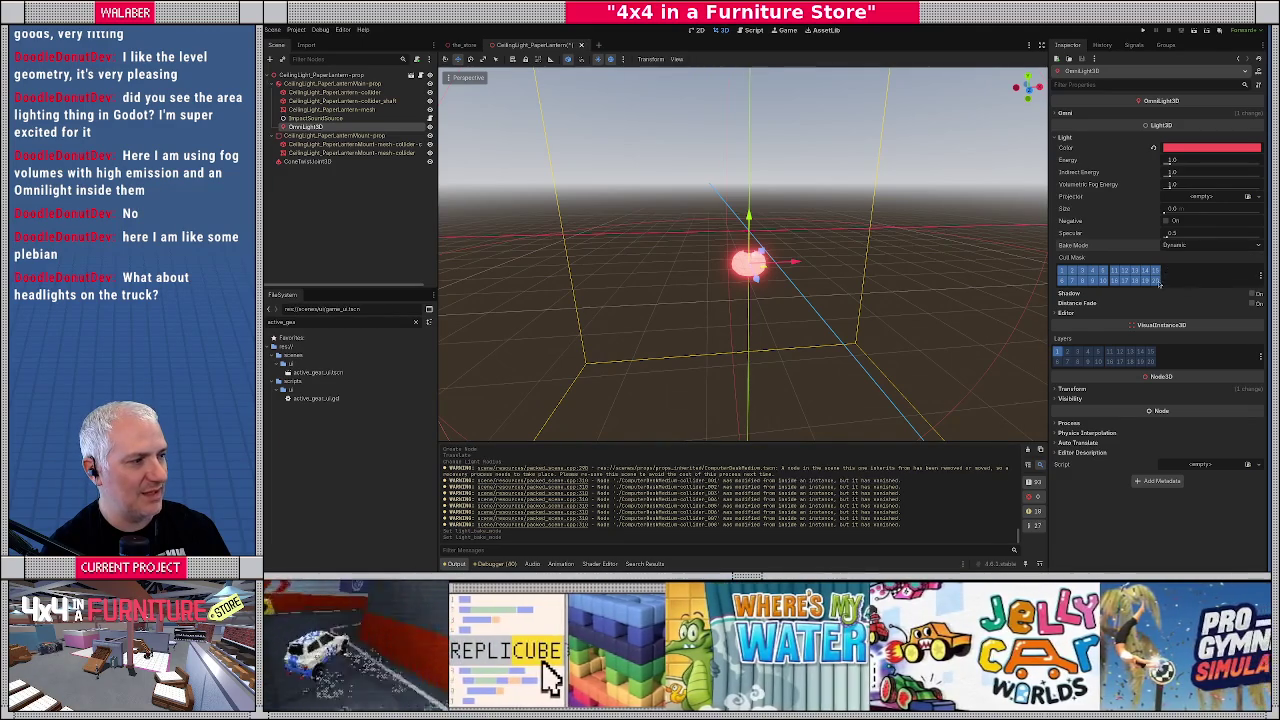
key("ctrl+s")
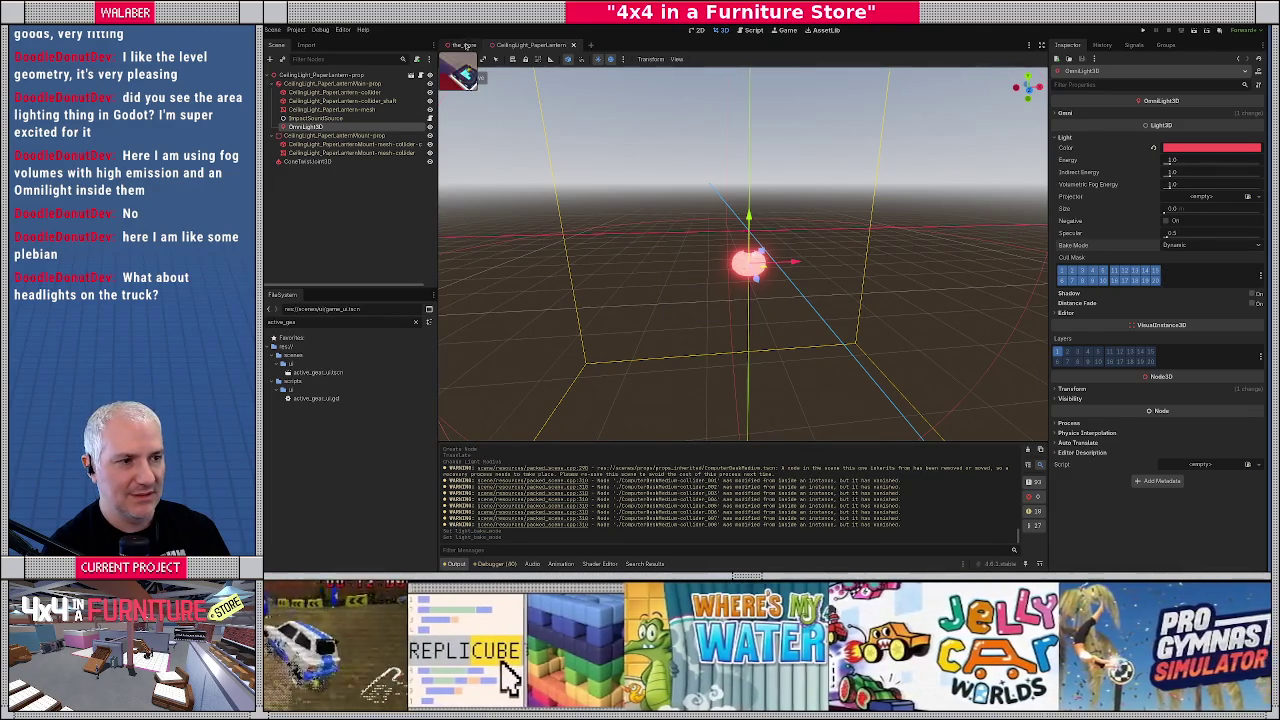
key("ctrl+Tab")
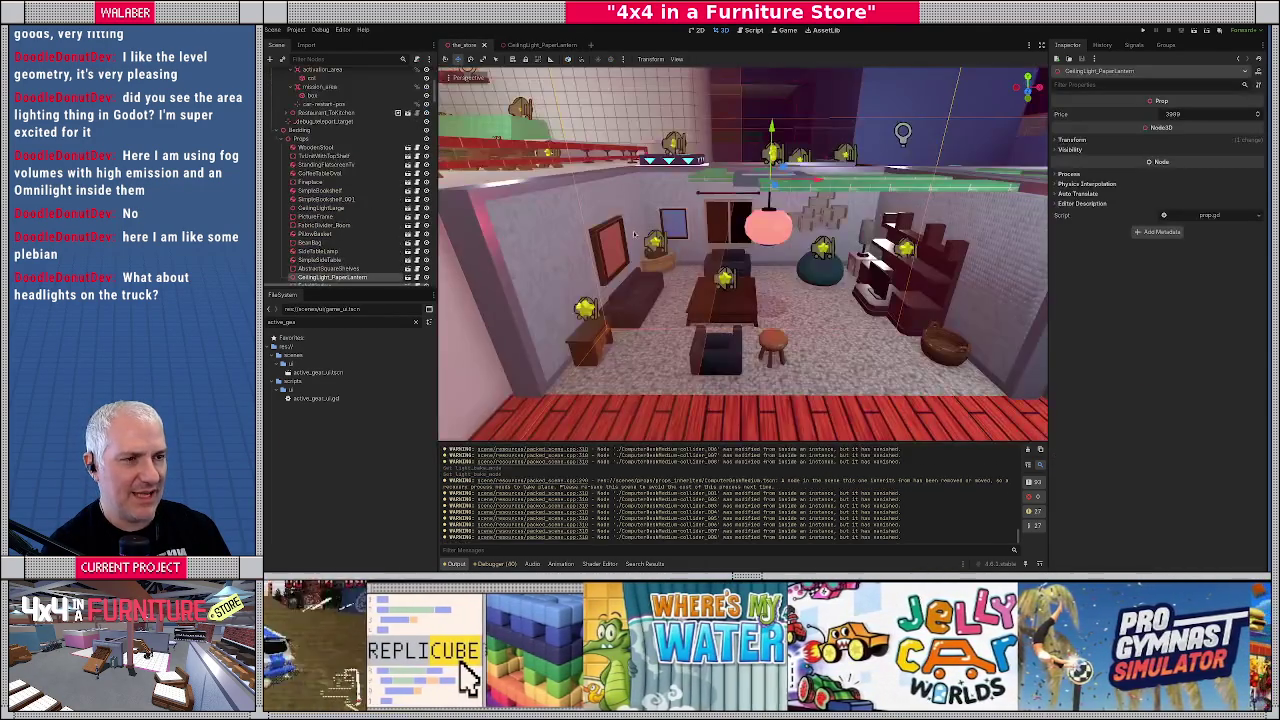
mouse_move(590, 243)
left_mouse_down()
mouse_move(554, 243)
mouse_move(657, 283)
mouse_move(768, 293)
left_mouse_up()
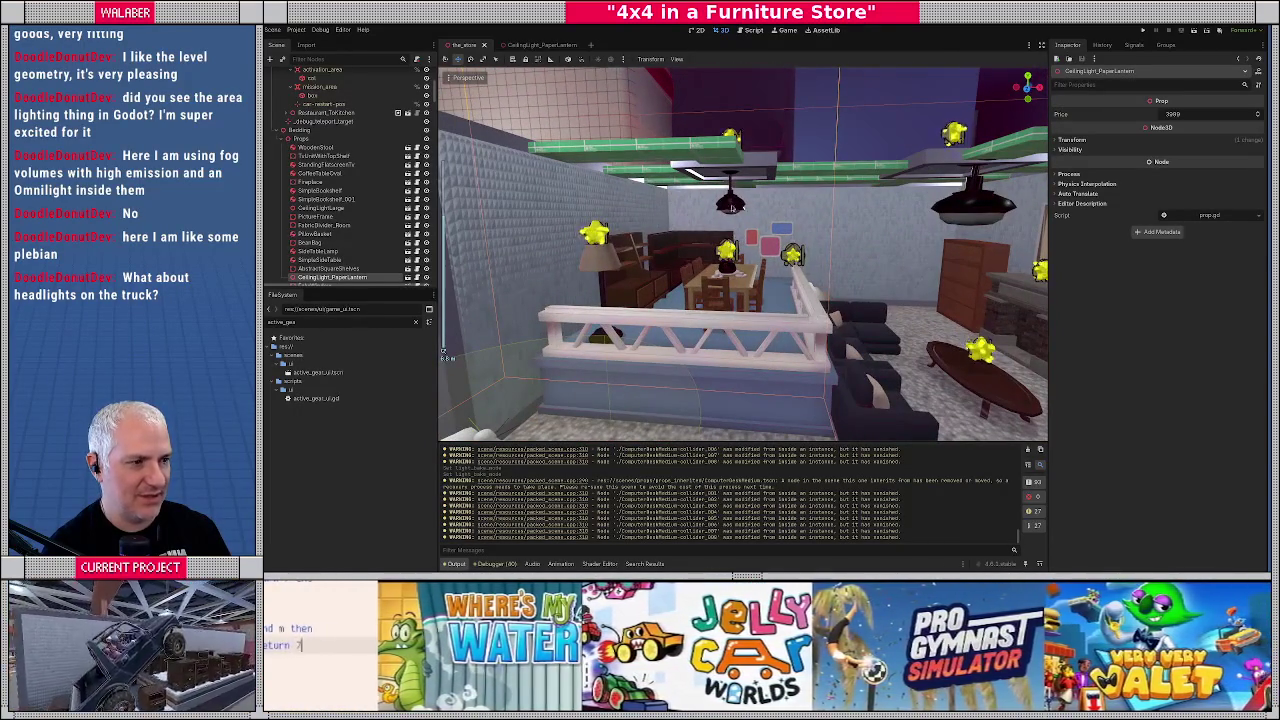
left_click(730, 203)
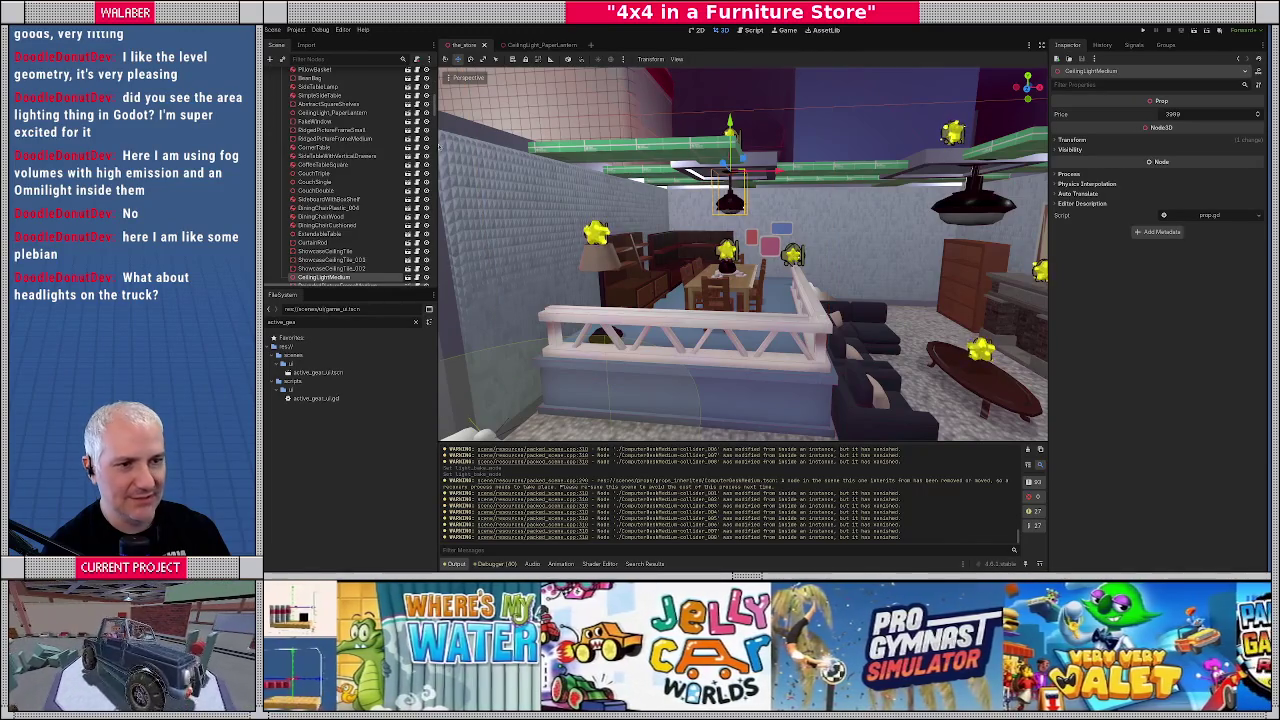
Step: Open the CeilingLightMedium prop scene in side view and select its main prop node
left_click(407, 277)
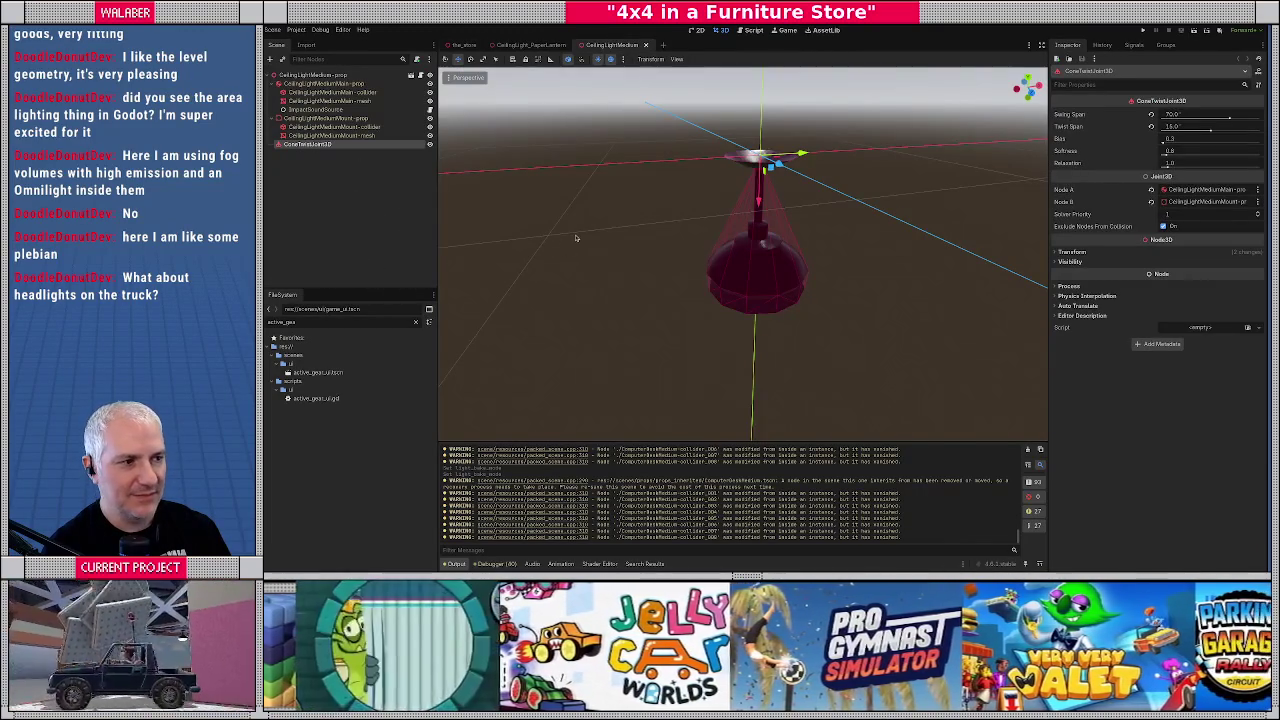
key("KP_3")
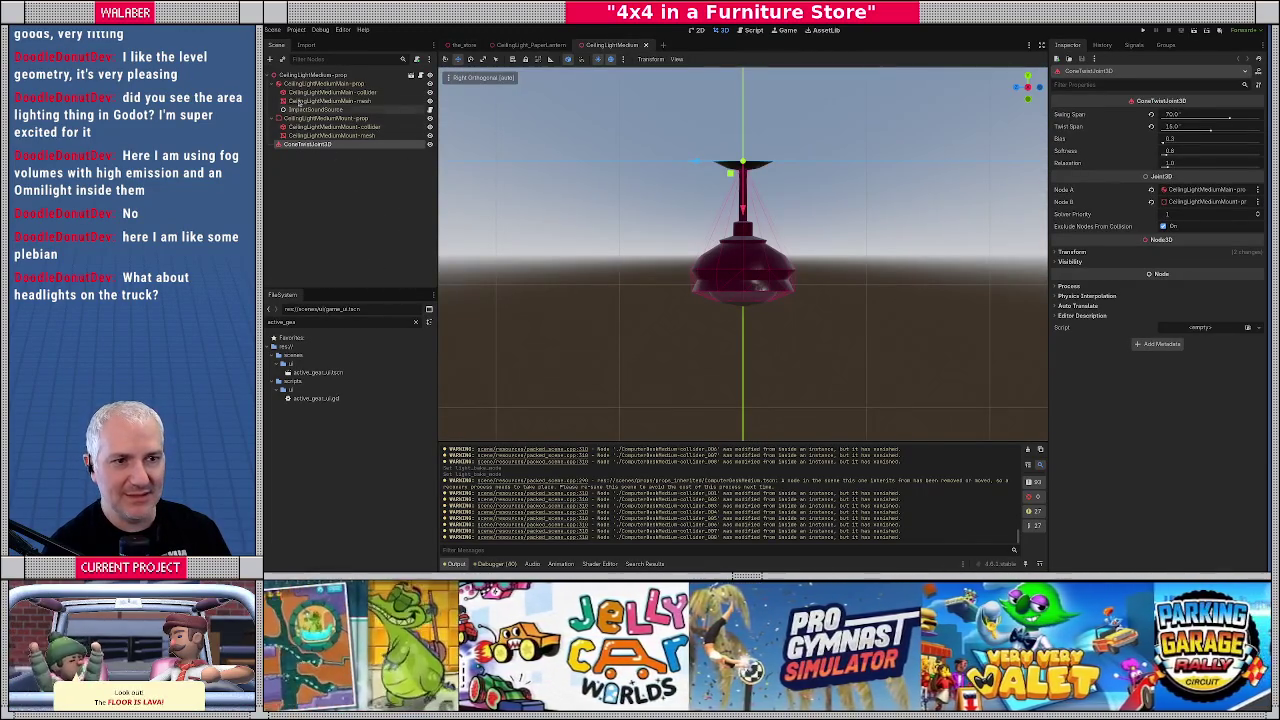
left_click(305, 84)
right_click(305, 86)
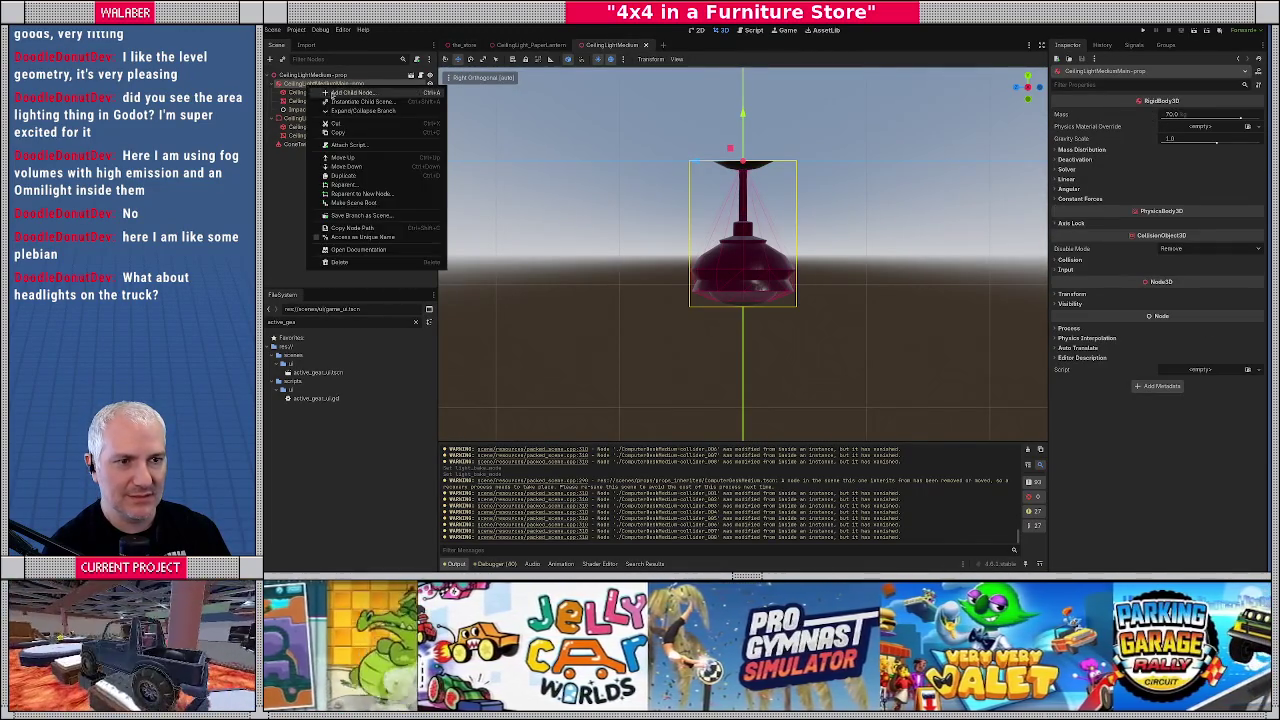
Step: Add a SpotLight3D child to the main prop, lower it beneath the lamp, and rotate it downward
left_click(333, 93)
type("omn")
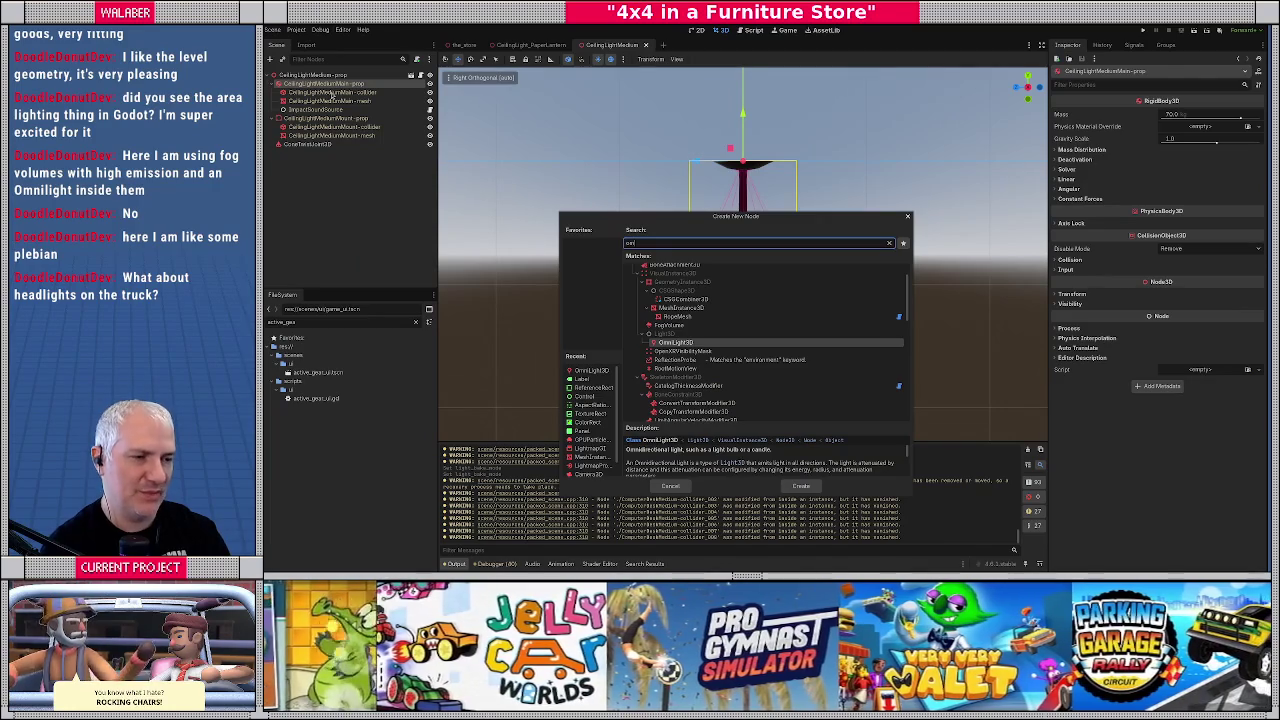
key("BackSpace")
key("BackSpace")
key("BackSpace")
type("spot")
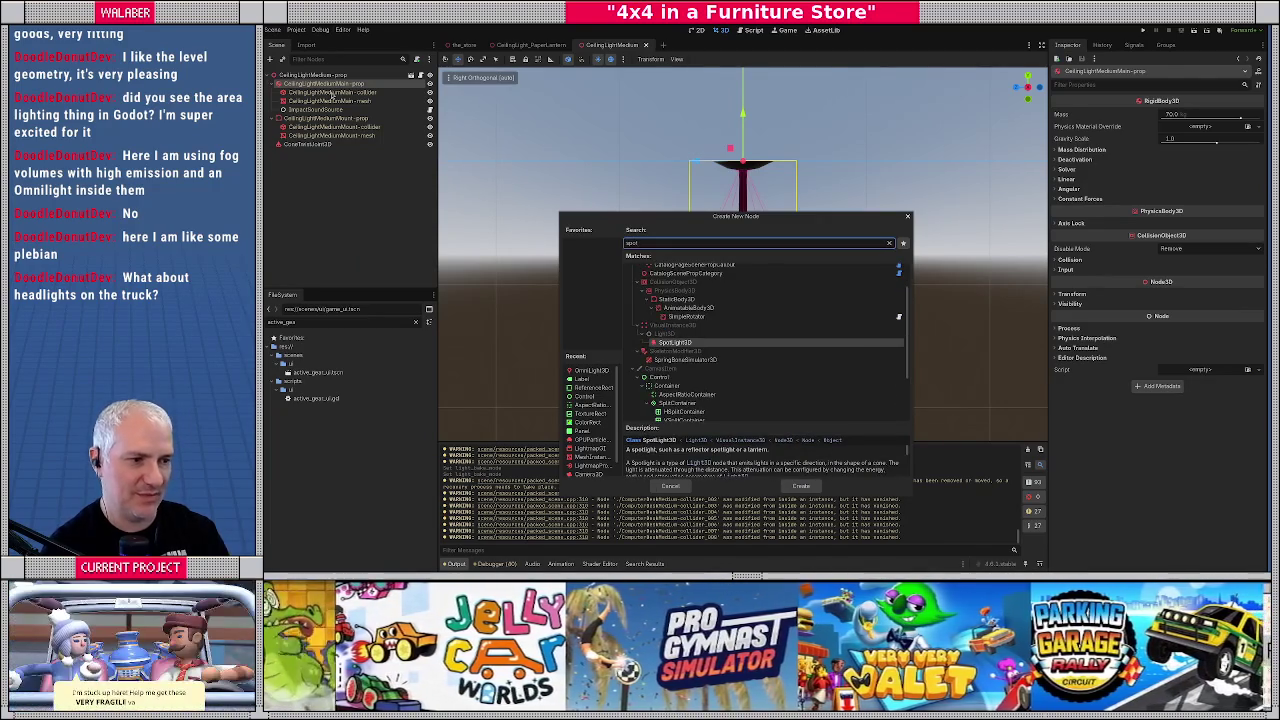
key("Return")
mouse_move(730, 150)
left_mouse_down()
mouse_move(736, 210)
mouse_move(790, 232)
mouse_move(780, 224)
mouse_move(822, 325)
left_mouse_up()
key("e")
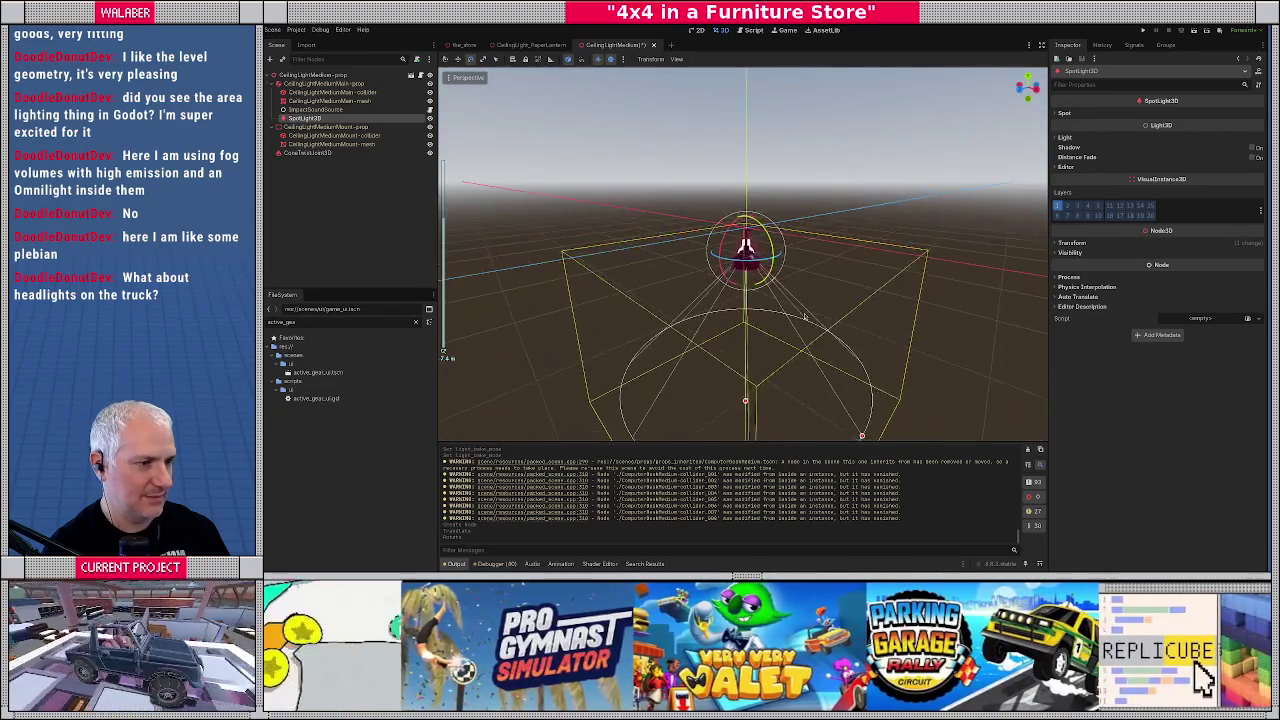
Step: In Front view, adjust the SpotLight3D's cone angle and extend its range
key("KP_1")
scroll(763, 354, "down", 2)
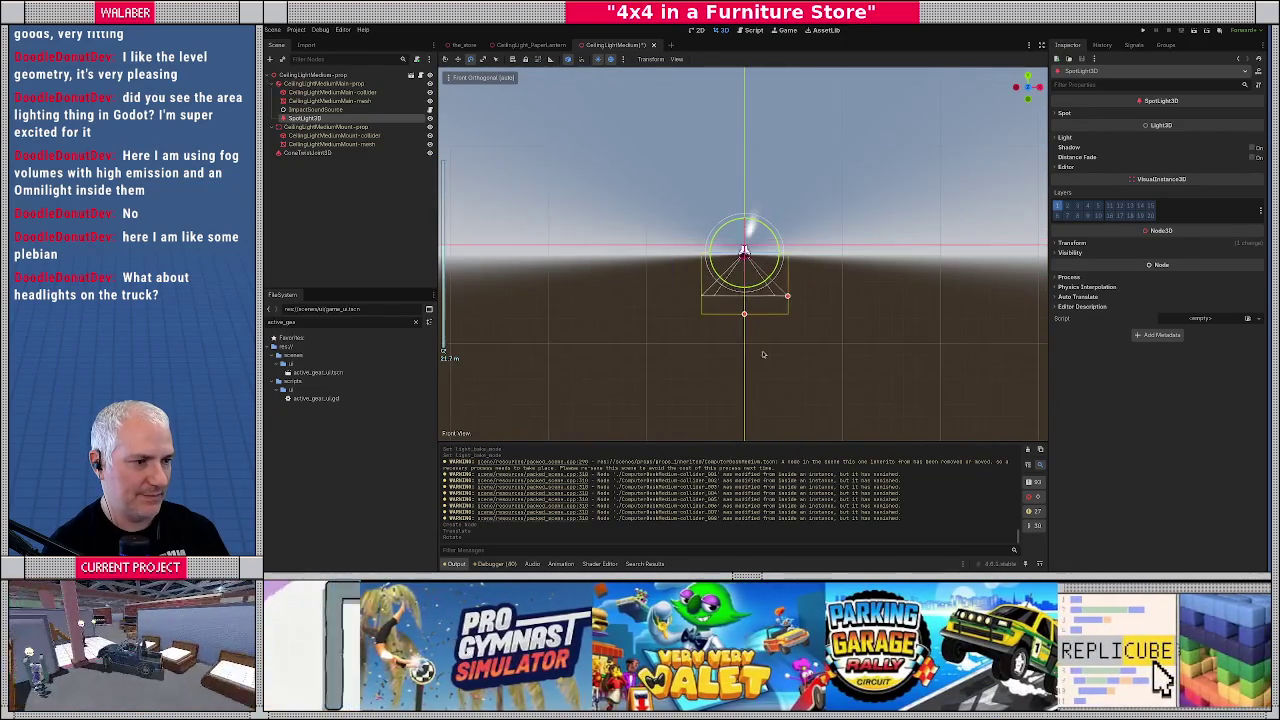
mouse_move(788, 297)
left_mouse_down()
mouse_move(803, 330)
mouse_move(744, 330)
mouse_move(744, 428)
mouse_move(742, 358)
mouse_move(743, 414)
left_mouse_up()
mouse_move(845, 384)
left_mouse_down()
mouse_move(869, 366)
mouse_move(875, 379)
left_mouse_up()
scroll(745, 384, "down", 5)
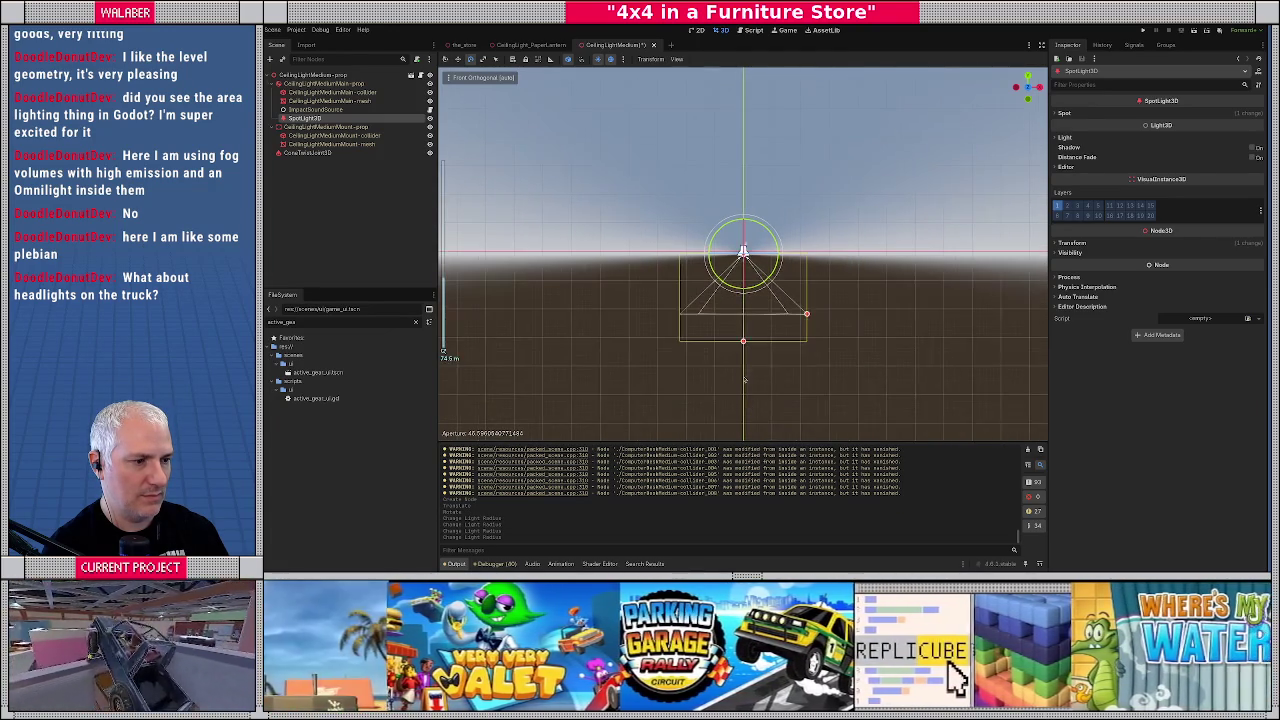
left_click_drag(744, 348, 743, 364)
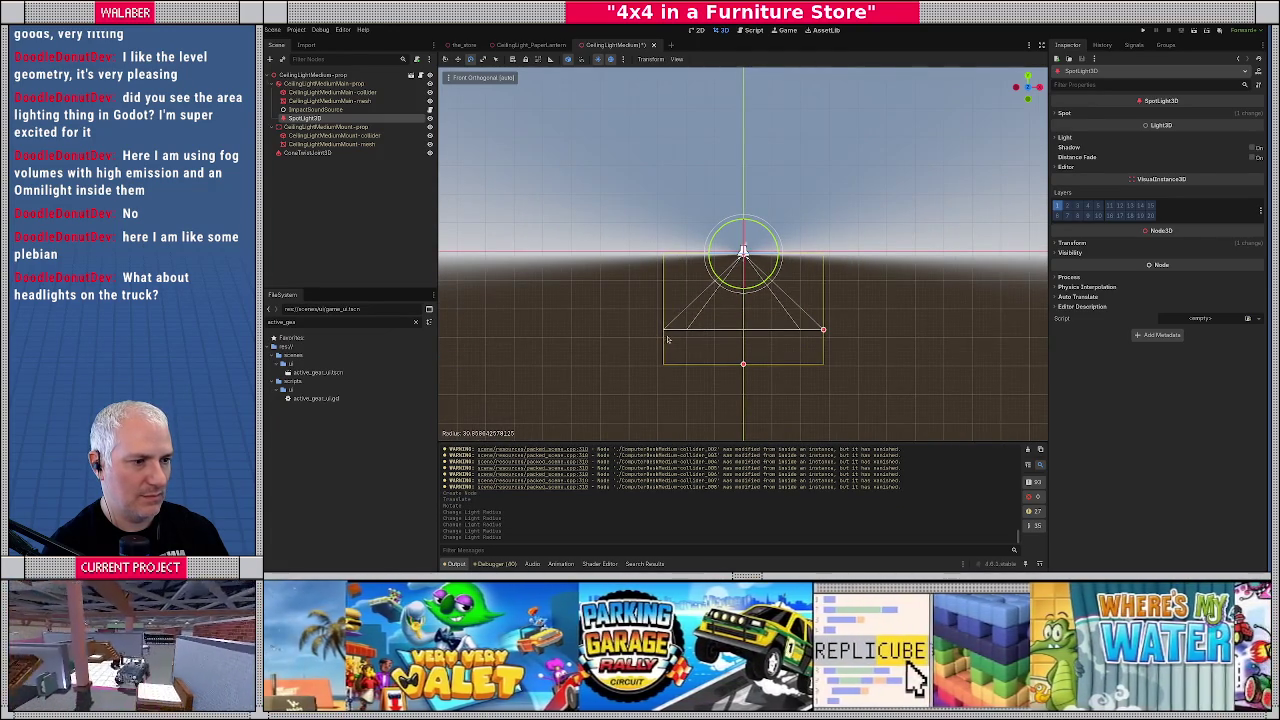
scroll(813, 337, "up", 2)
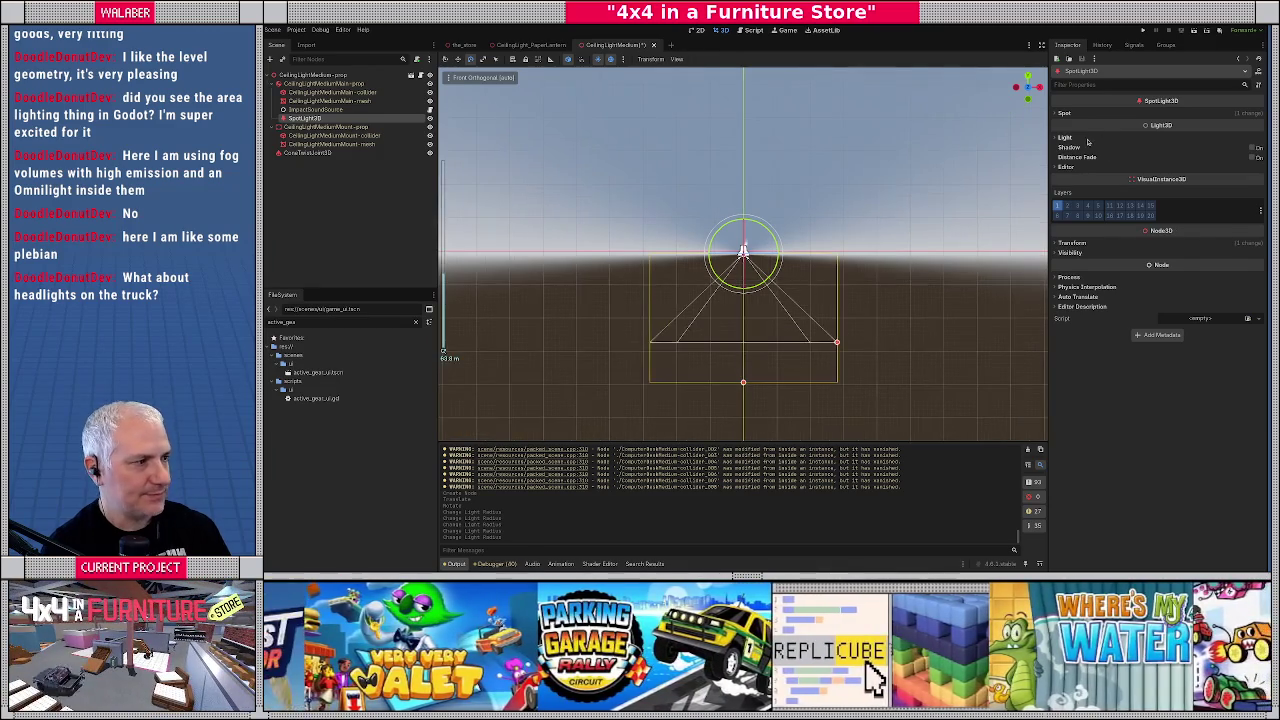
Step: Tint the SpotLight3D's Light Color a warm pale yellow
left_click(1200, 137)
left_click(1210, 148)
left_click_drag(1198, 208, 1205, 244)
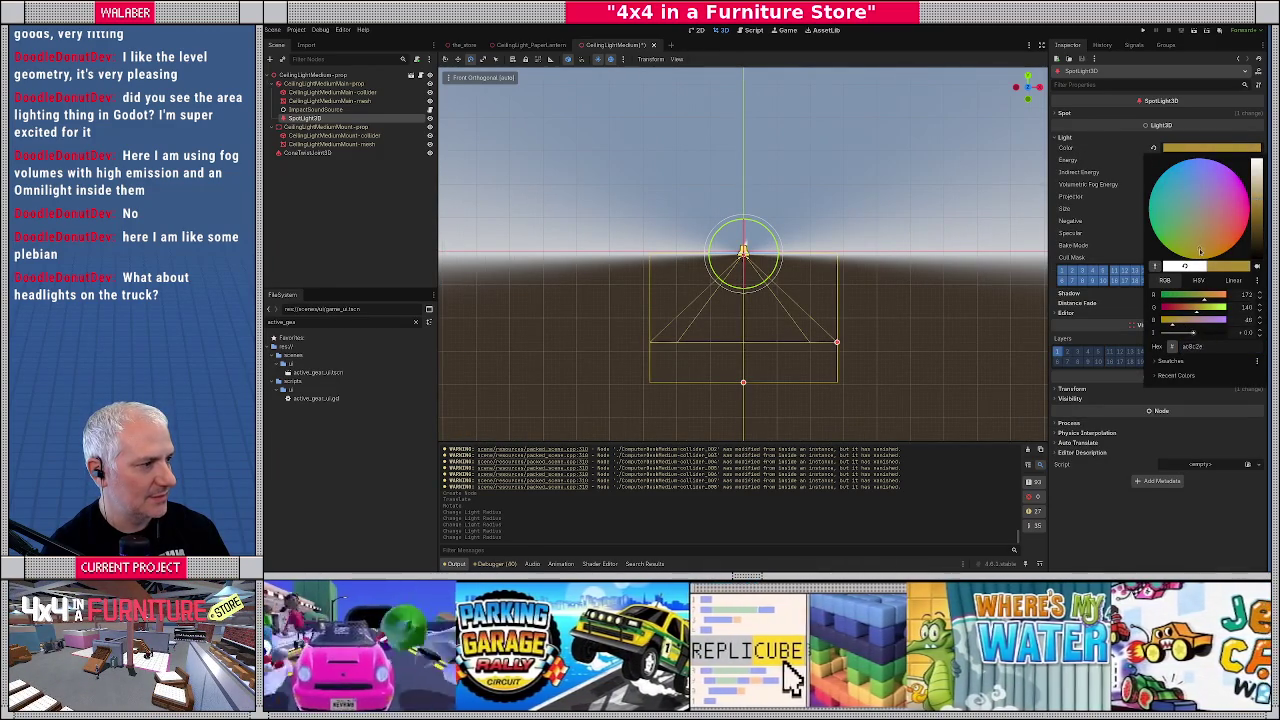
mouse_move(1206, 299)
left_mouse_down()
mouse_move(1220, 311)
mouse_move(1221, 298)
left_mouse_up()
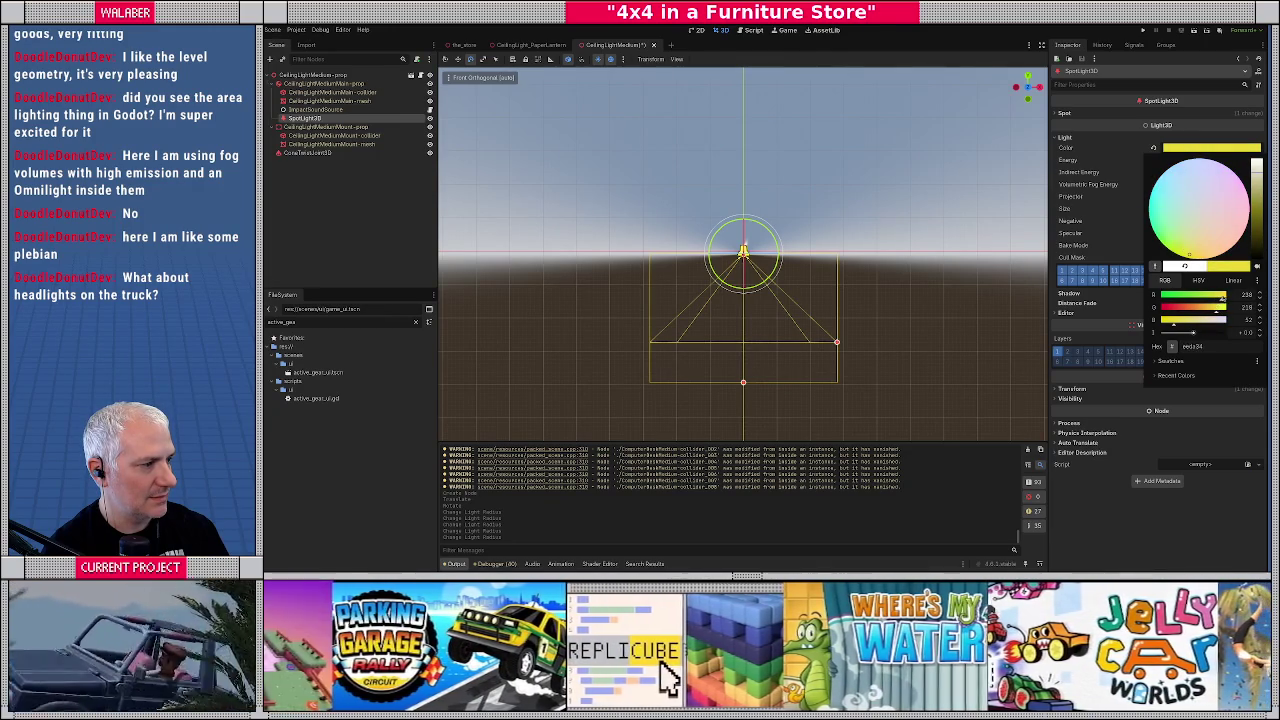
left_click_drag(1250, 172, 1257, 172)
left_click(406, 195)
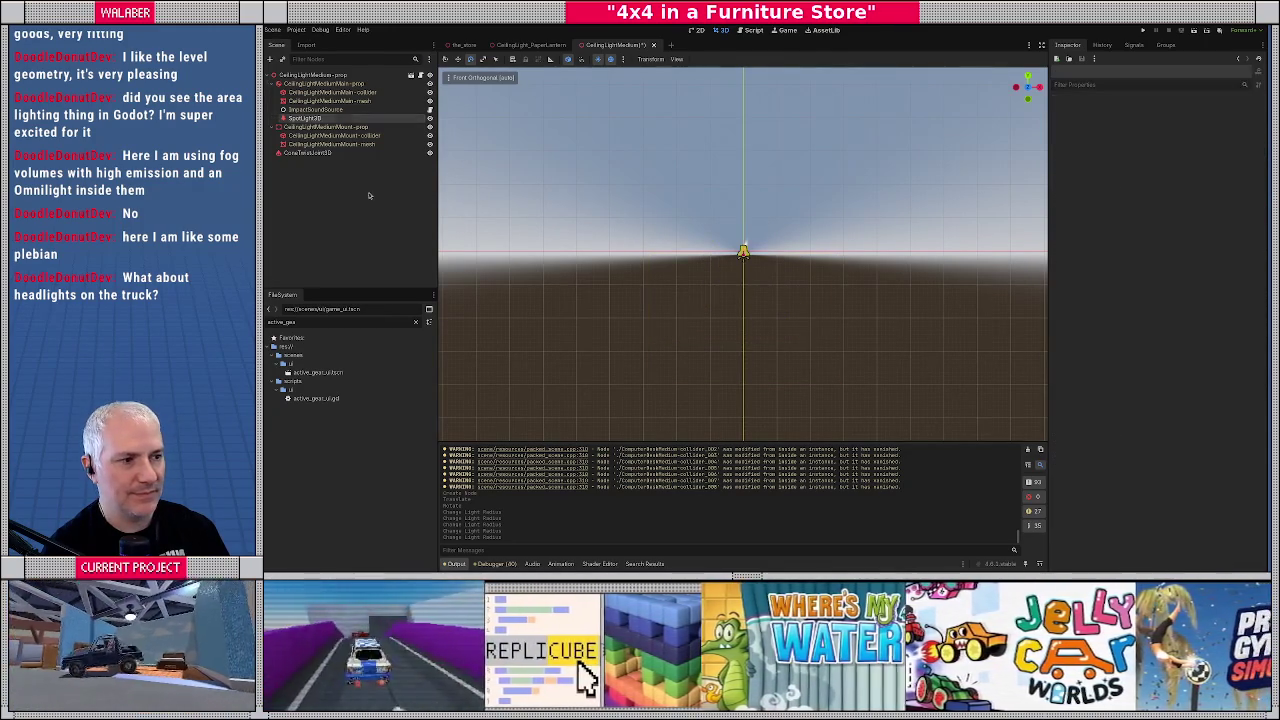
Step: Save the medium ceiling light scene and open the CeilingLightLarge prop's own scene
key("ctrl+s")
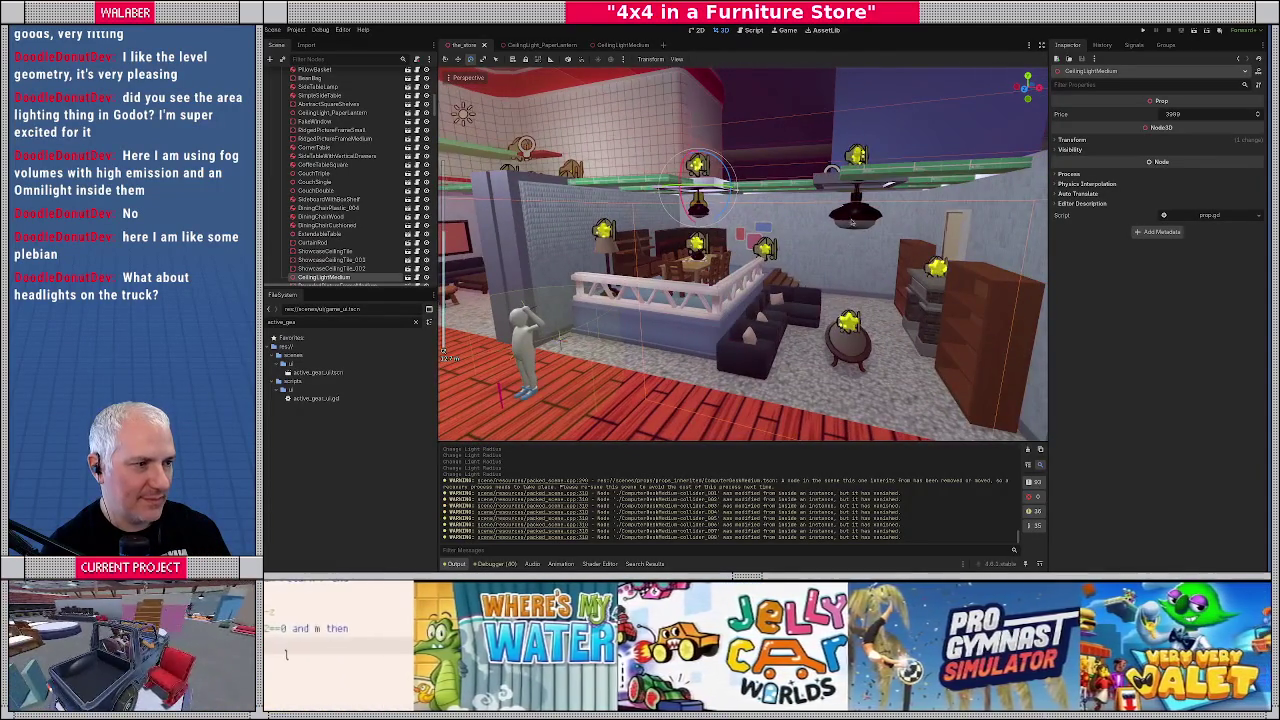
left_click(851, 224)
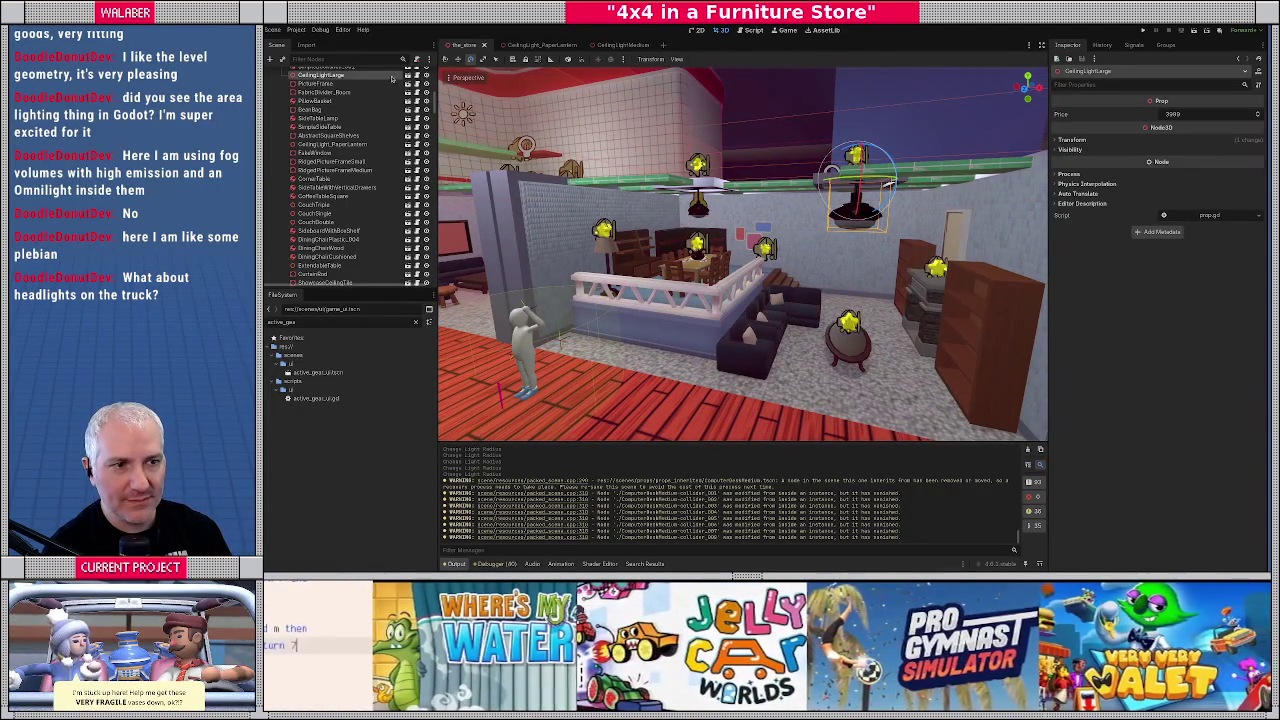
left_click(407, 77)
left_click(315, 84)
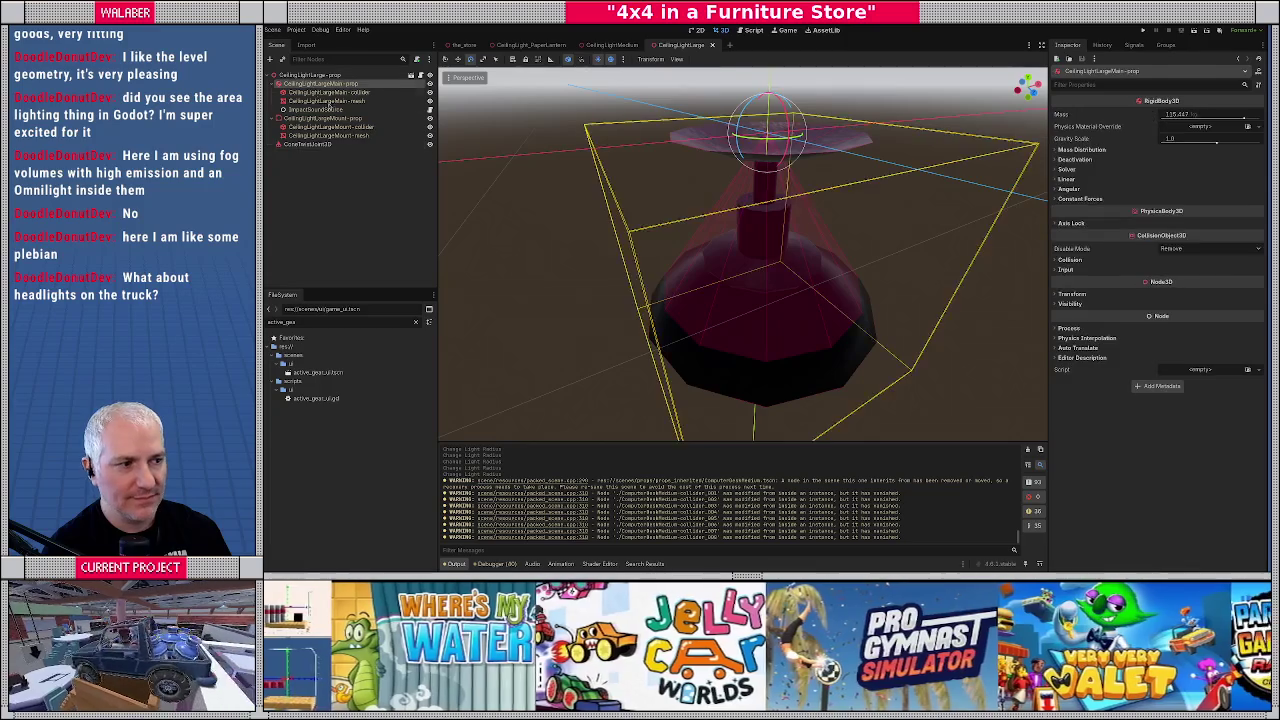
Step: Add a SpotLight3D child node to the CeilingLightLarge main prop
key("KP_1")
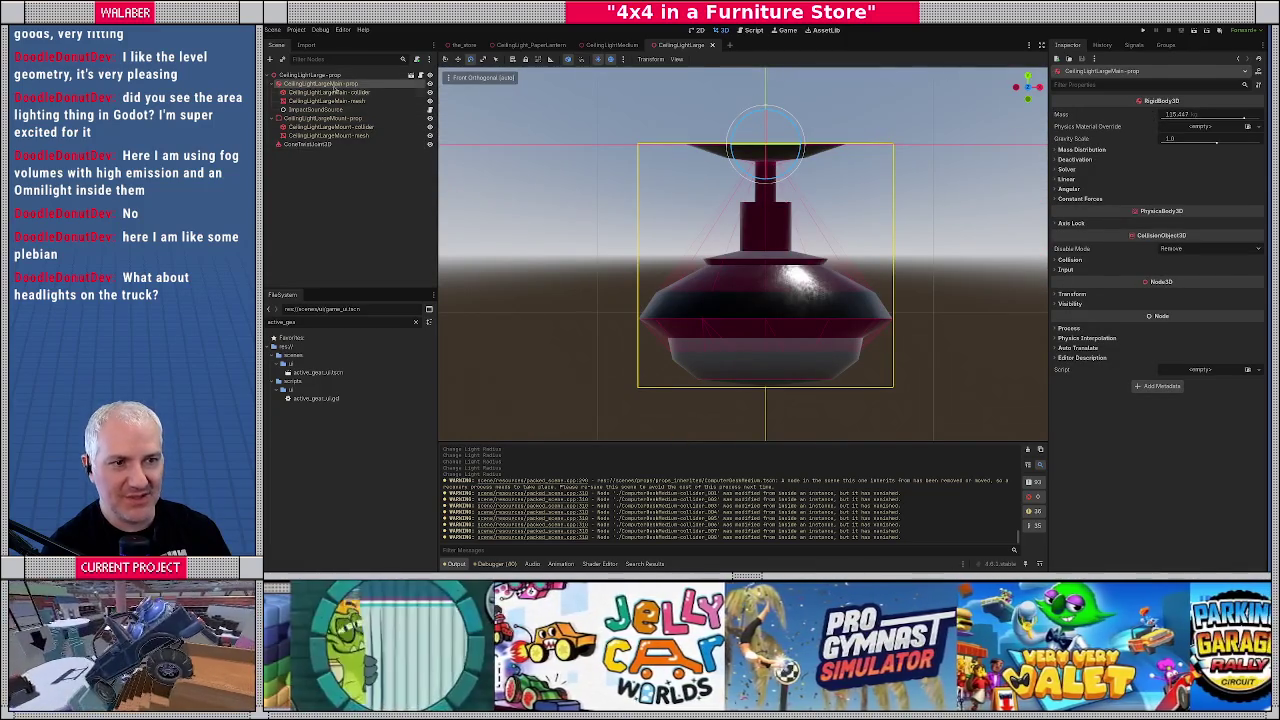
right_click(346, 91)
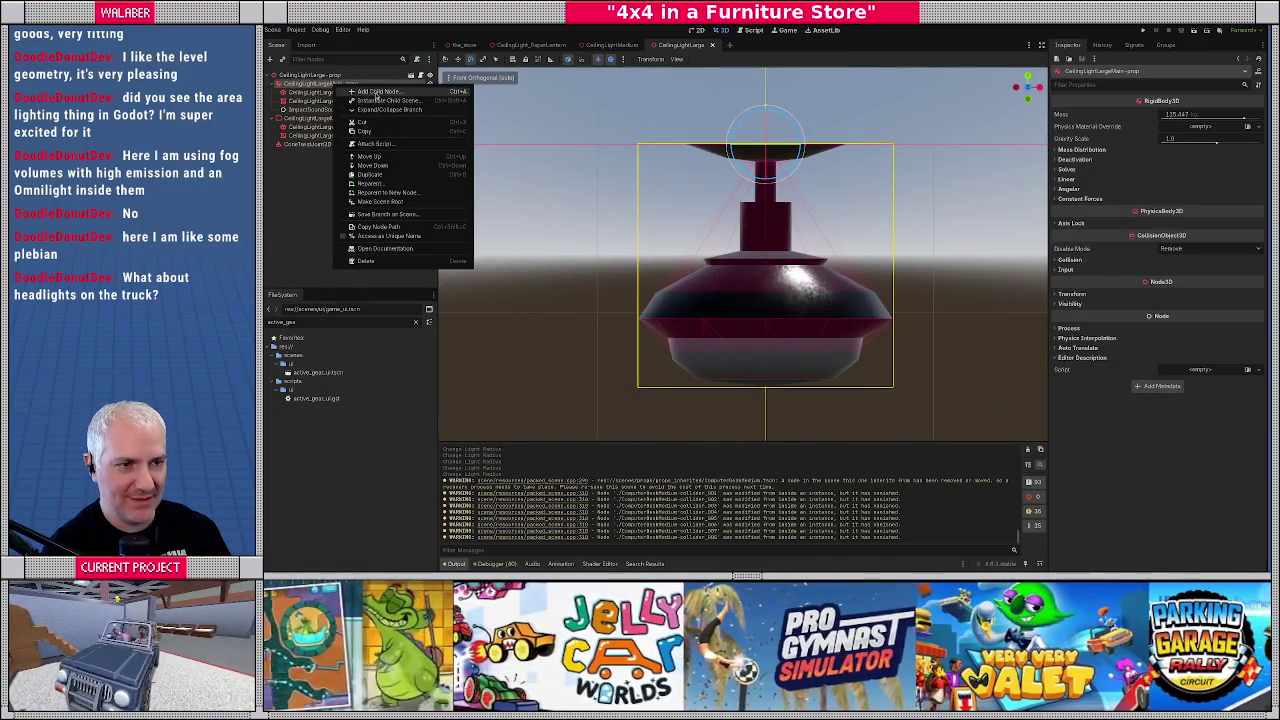
left_click(376, 92)
type("spot")
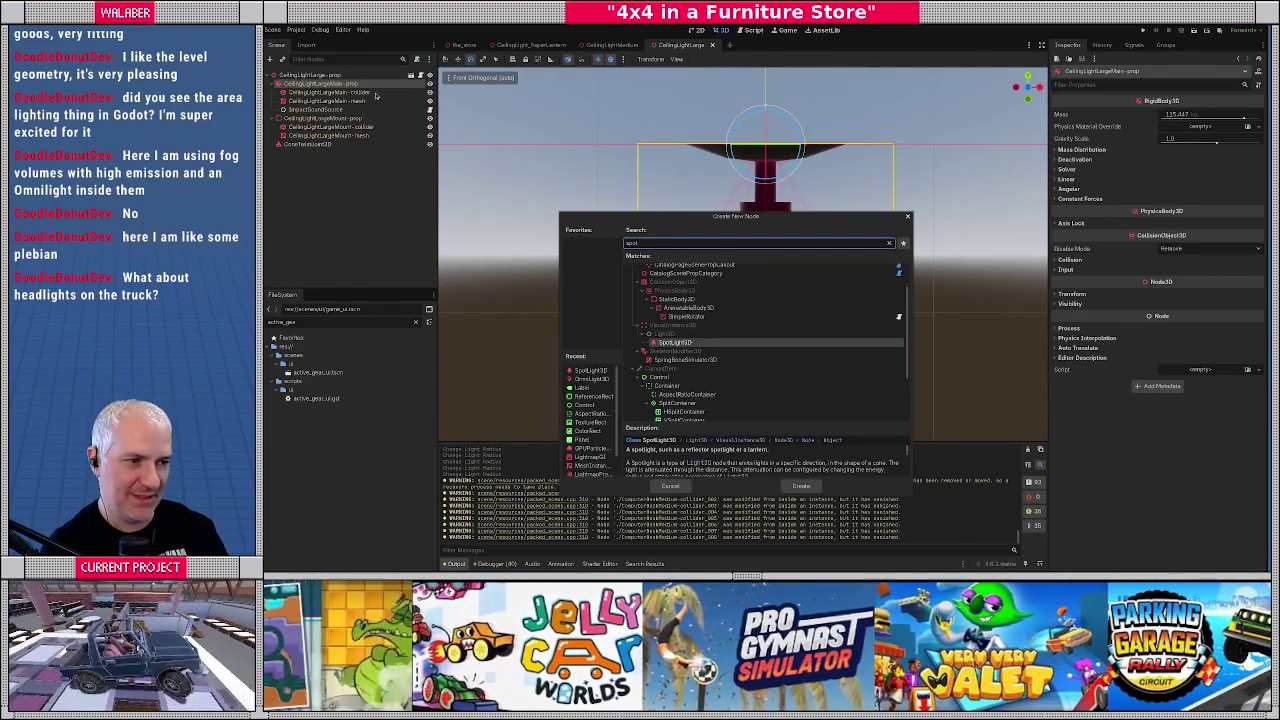
key("Return")
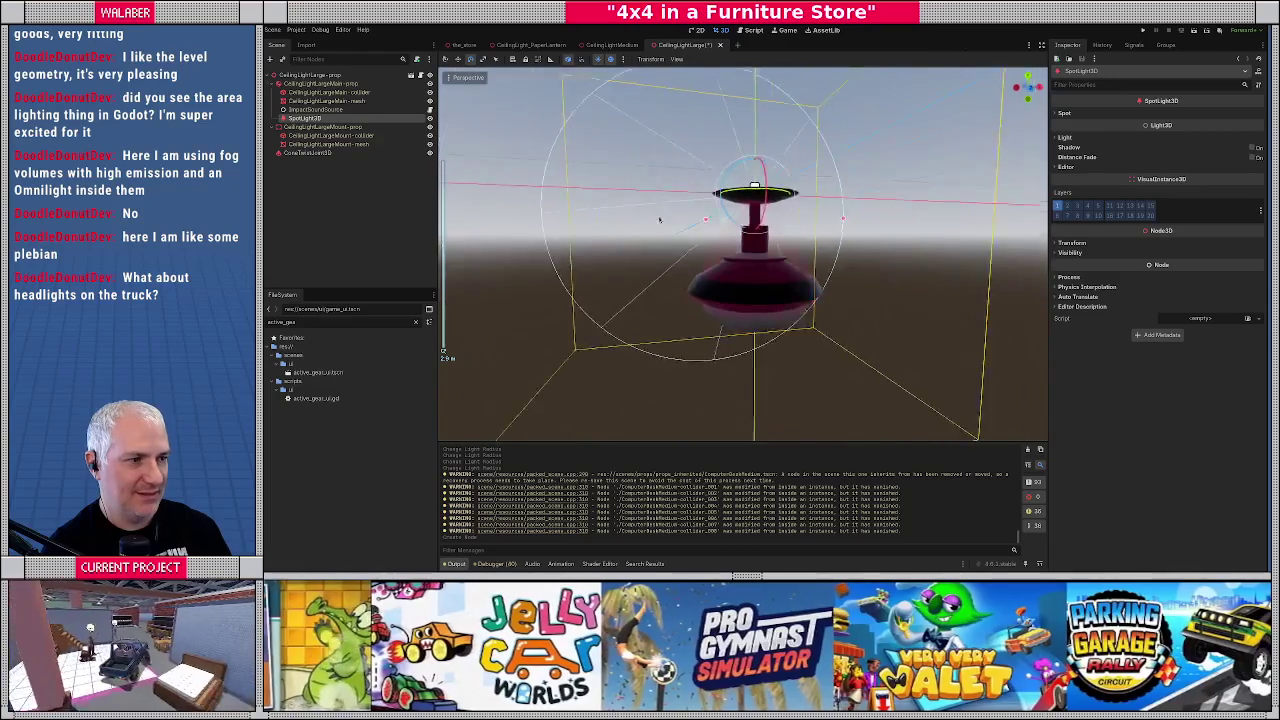
Step: Aim the spotlight downward, lower it just beneath the lamp, and enlarge its range
key("KP_3")
mouse_move(766, 176)
left_mouse_down()
mouse_move(907, 271)
mouse_move(862, 280)
left_mouse_up()
key("w")
left_click_drag(743, 170, 750, 185)
scroll(809, 267, "down", 3)
scroll(790, 285, "down", 5)
mouse_move(745, 312)
left_mouse_down()
mouse_move(744, 400)
mouse_move(745, 351)
mouse_move(744, 373)
left_mouse_up()
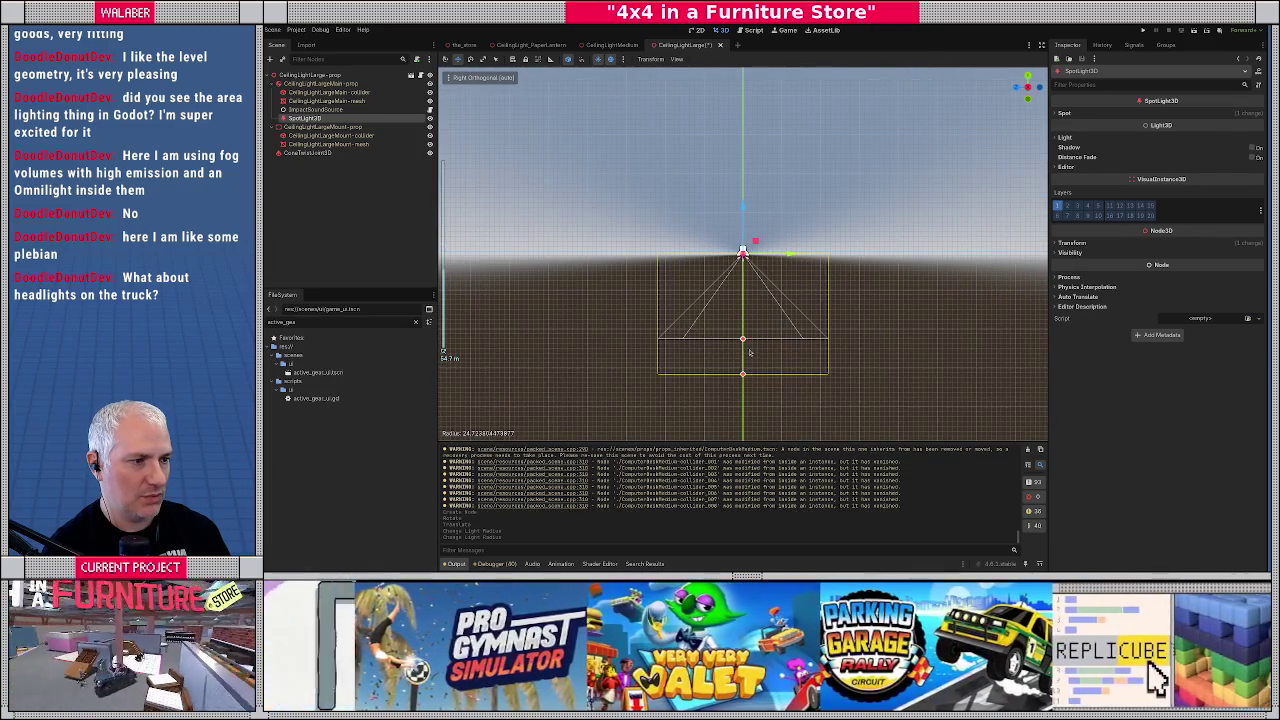
key("KP_1")
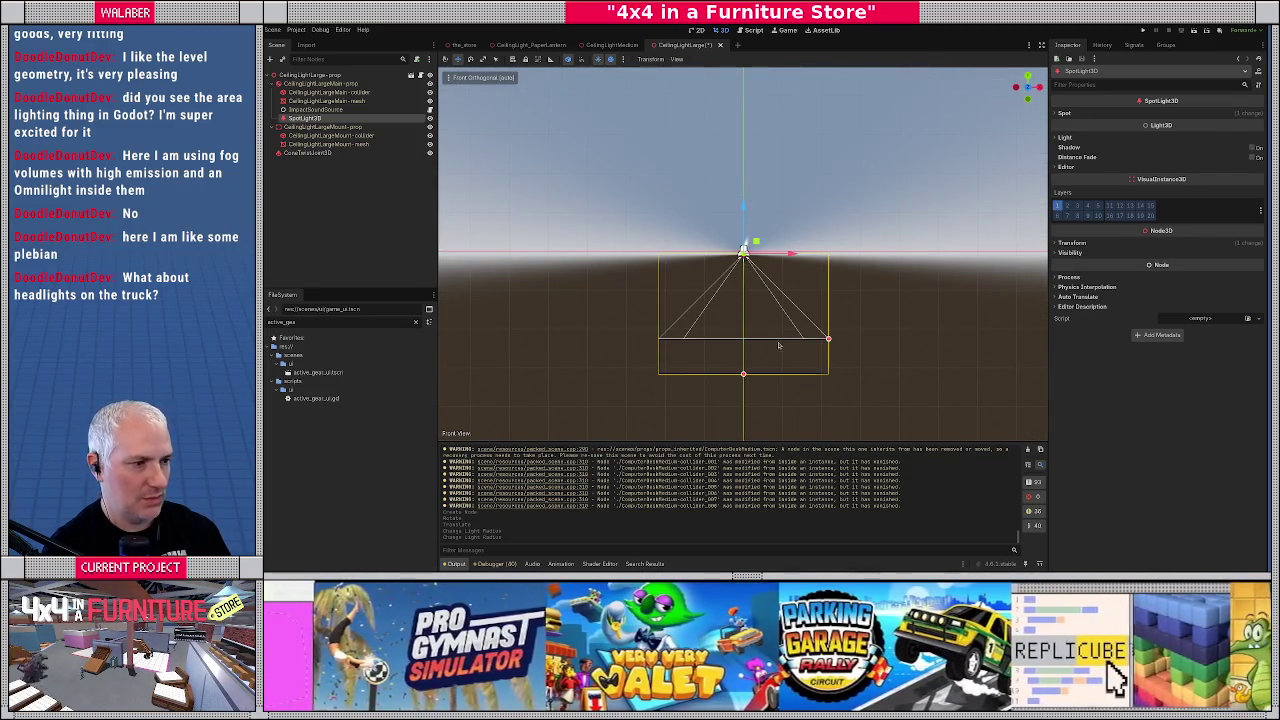
Step: Widen the large lamp's spotlight cone, tint it pale yellow, and save the CeilingLightLarge scene
left_click_drag(831, 343, 865, 340)
left_click(1065, 137)
left_click(1205, 148)
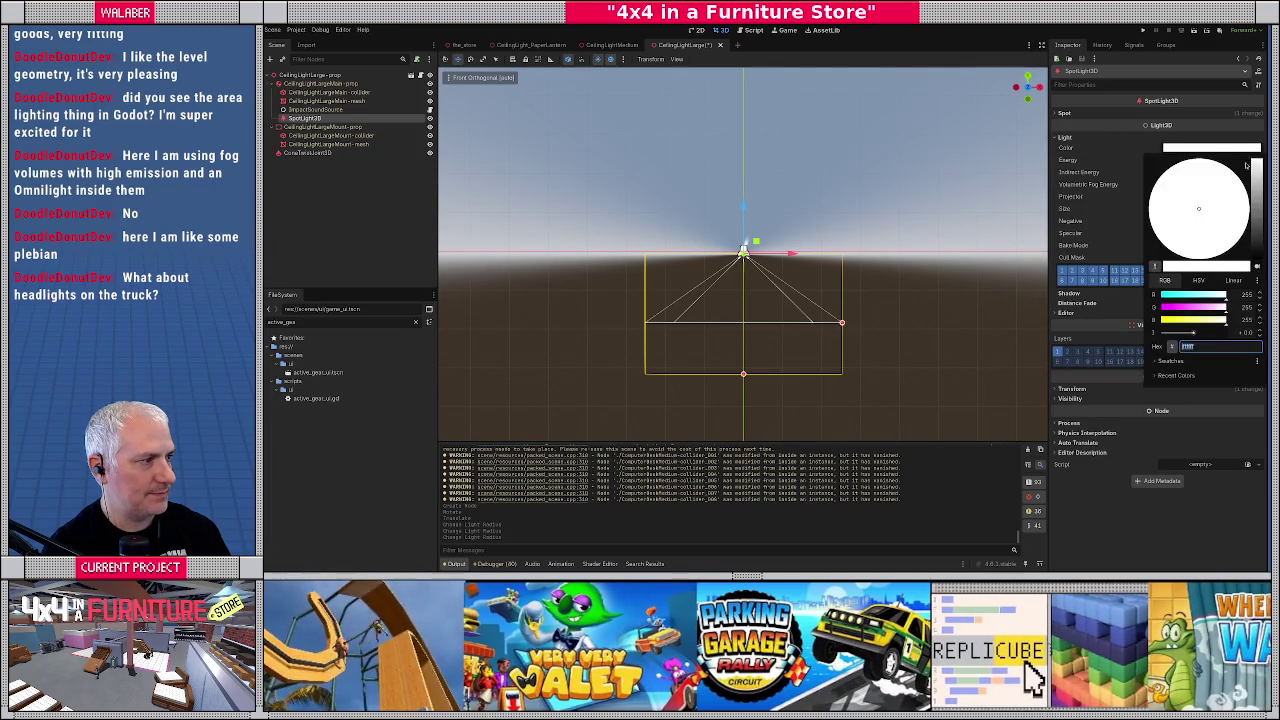
mouse_move(1208, 306)
left_mouse_down()
mouse_move(1174, 306)
mouse_move(1233, 306)
mouse_move(1205, 298)
mouse_move(1220, 298)
mouse_move(1230, 321)
left_mouse_up()
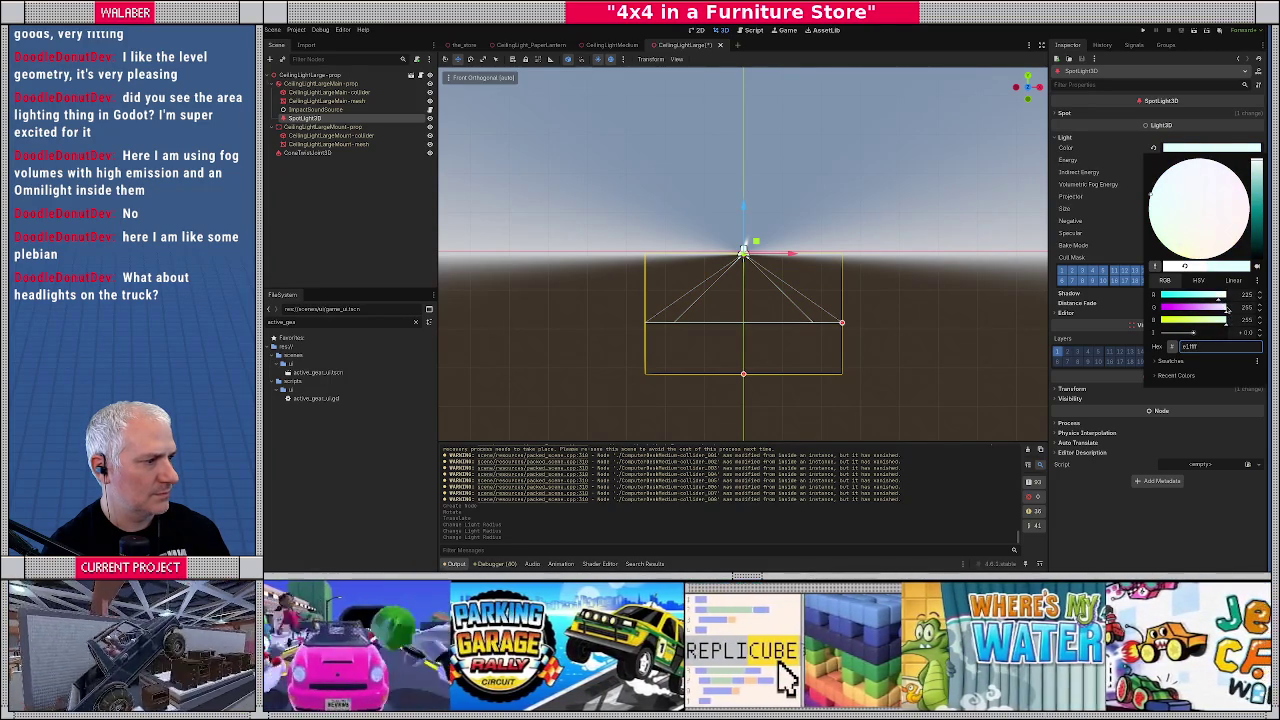
mouse_move(1222, 311)
left_mouse_down()
mouse_move(1200, 311)
mouse_move(1222, 310)
left_mouse_up()
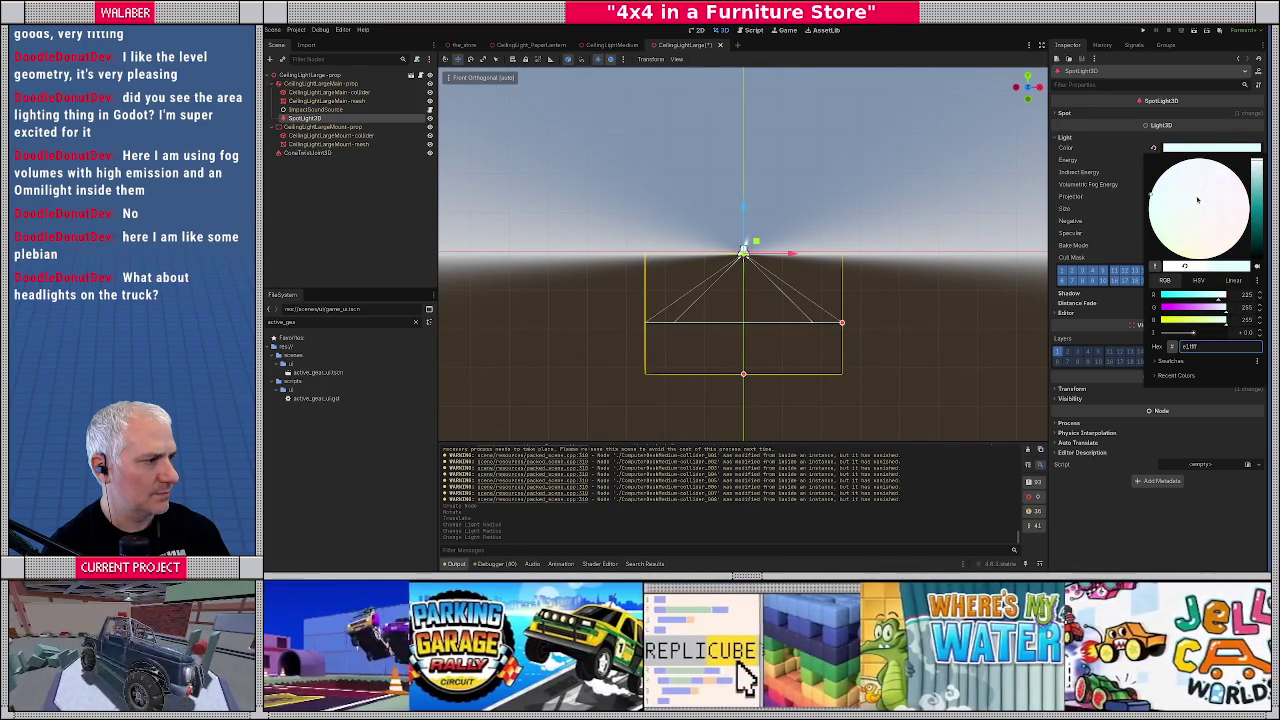
mouse_move(1257, 175)
left_mouse_down()
mouse_move(1257, 230)
mouse_move(1257, 166)
left_mouse_up()
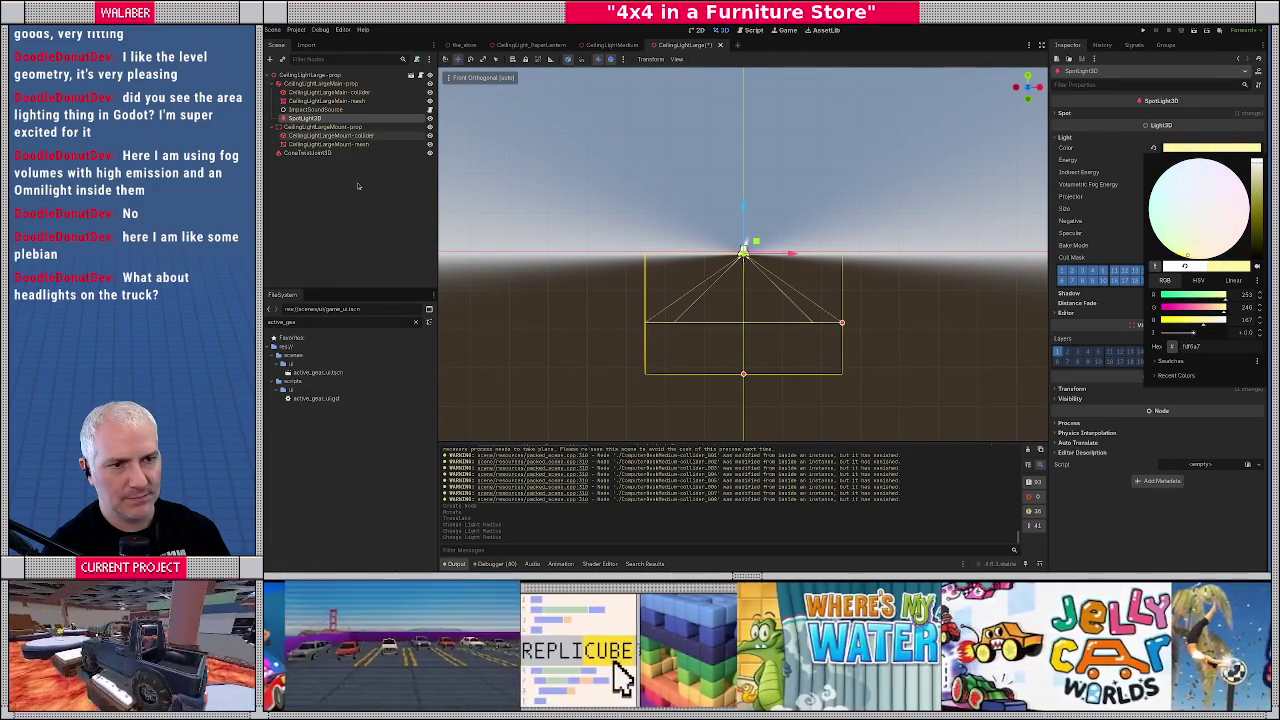
left_click(412, 210)
key("ctrl+s")
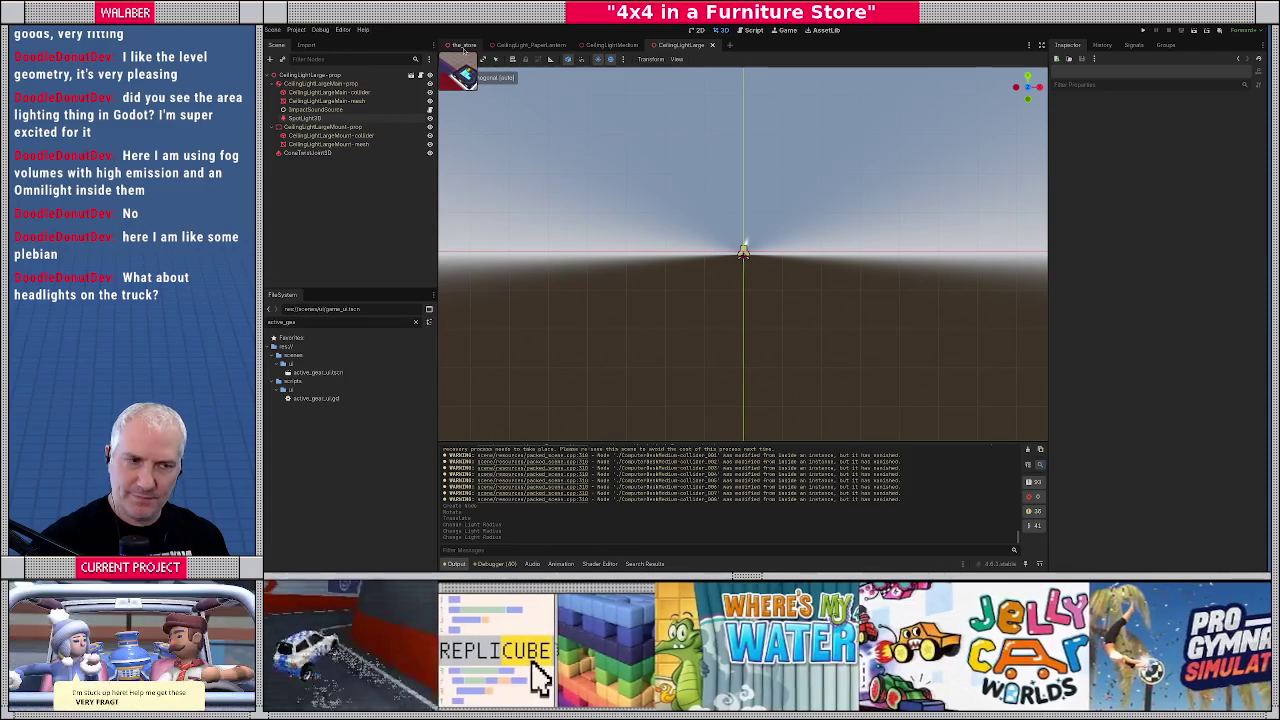
Step: Return to the the_store scene and run the project with F5
left_click(463, 47)
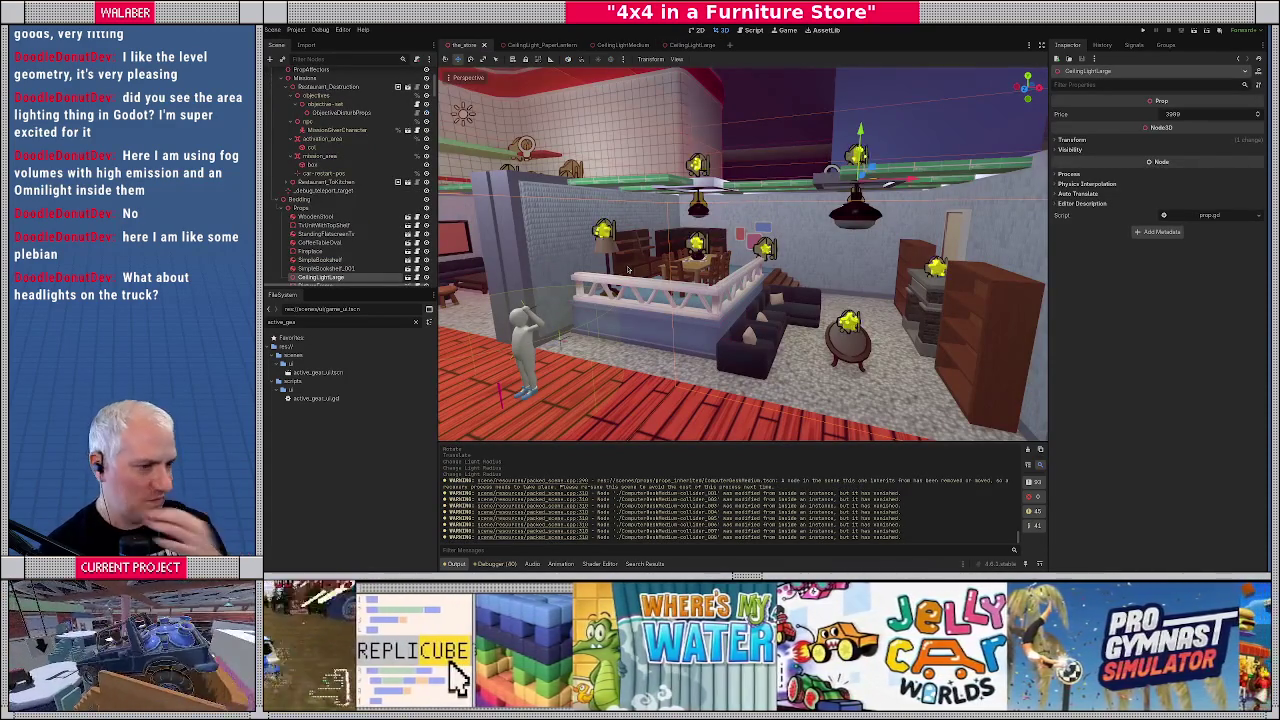
key("F5")
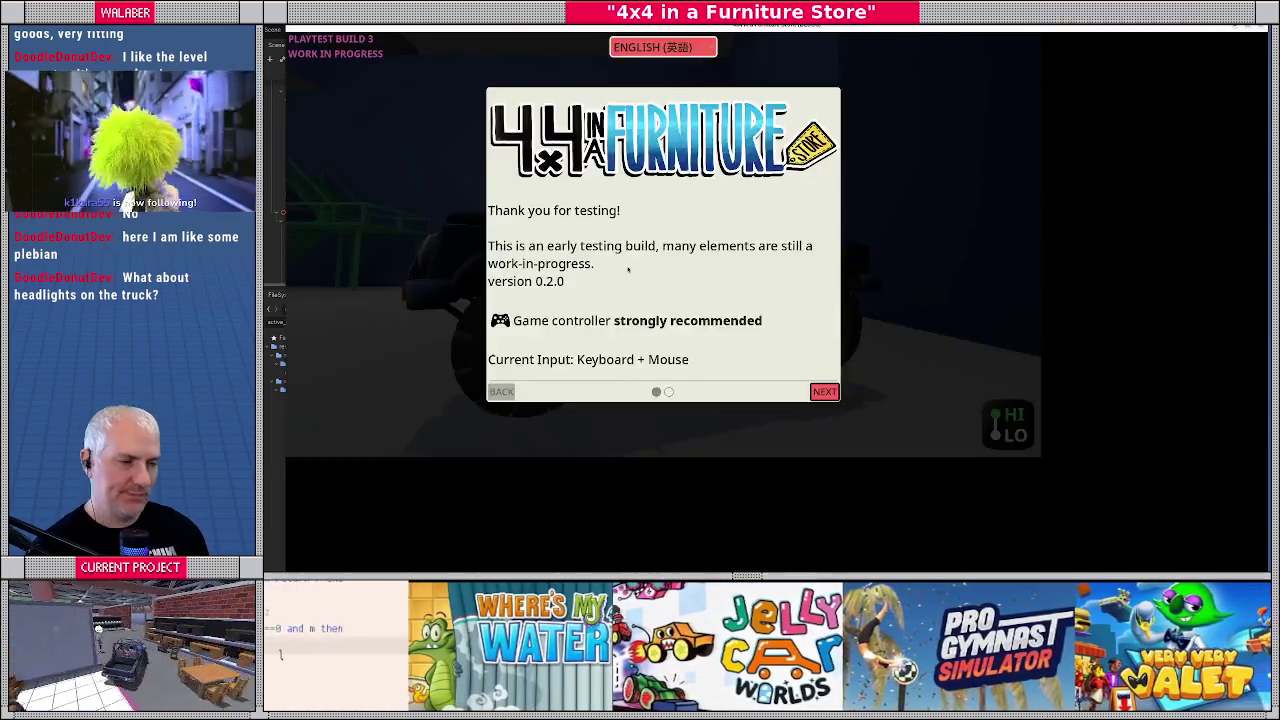
Step: Skip the welcome screen, drive the truck under the ceiling lamps, then quit the playtest
key("Return")
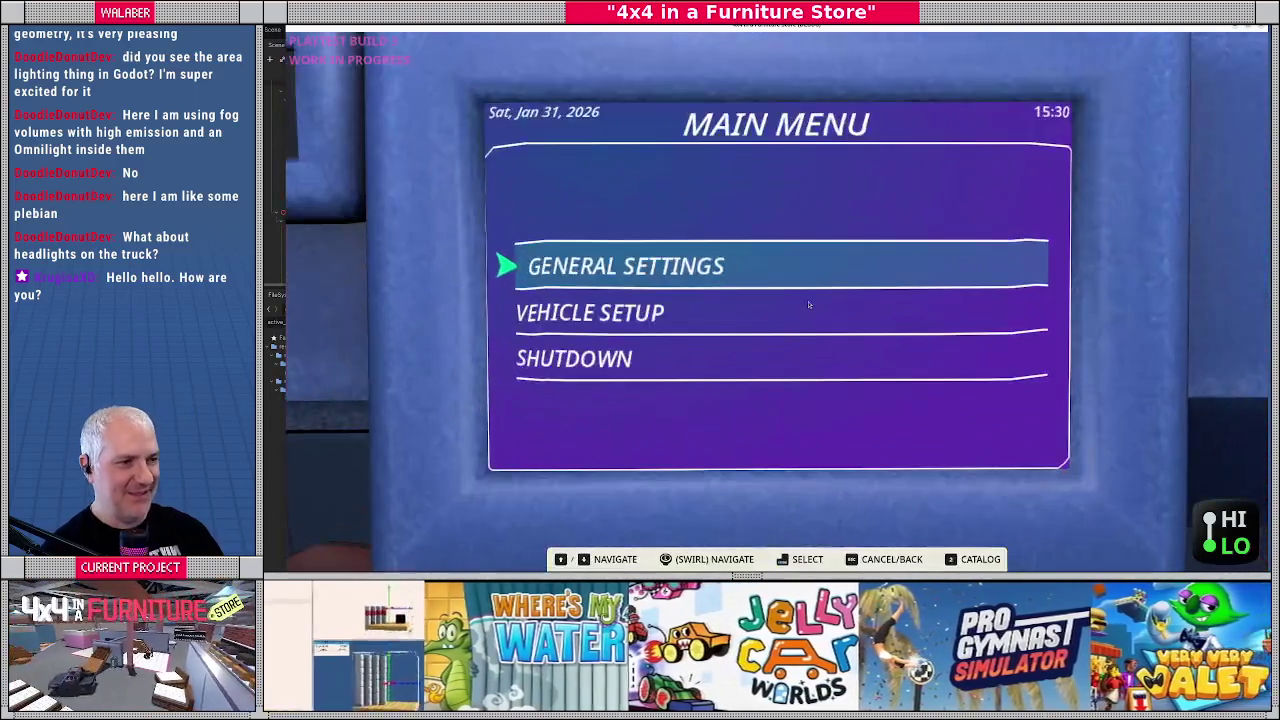
key("F8")
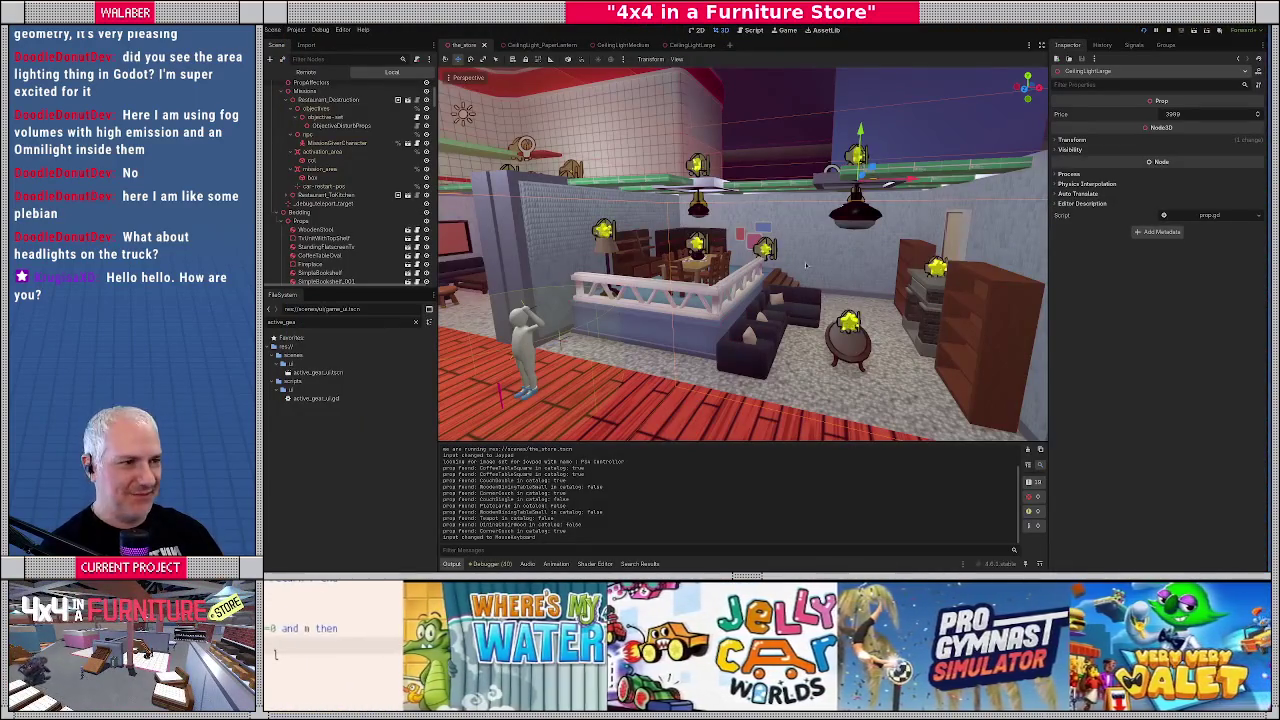
Step: Set the paper lantern light's Energy to 5, then save and close its scene
left_click(752, 31)
left_click(723, 31)
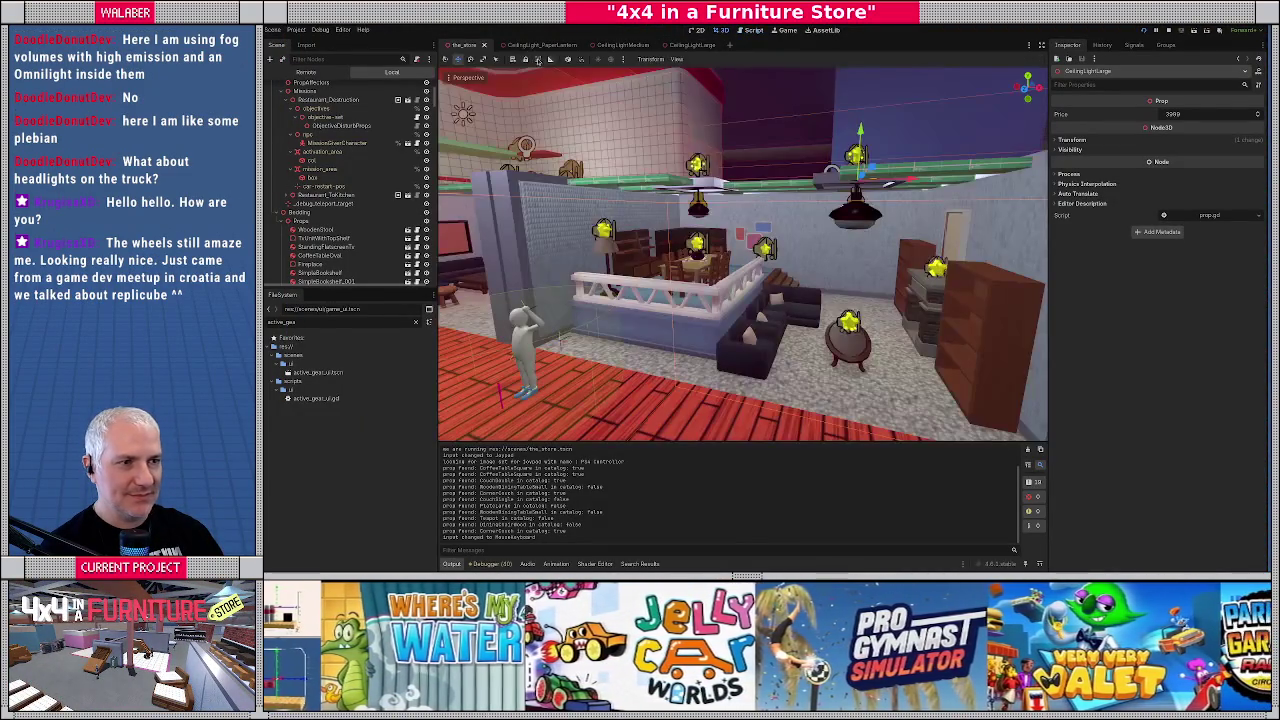
left_click(538, 46)
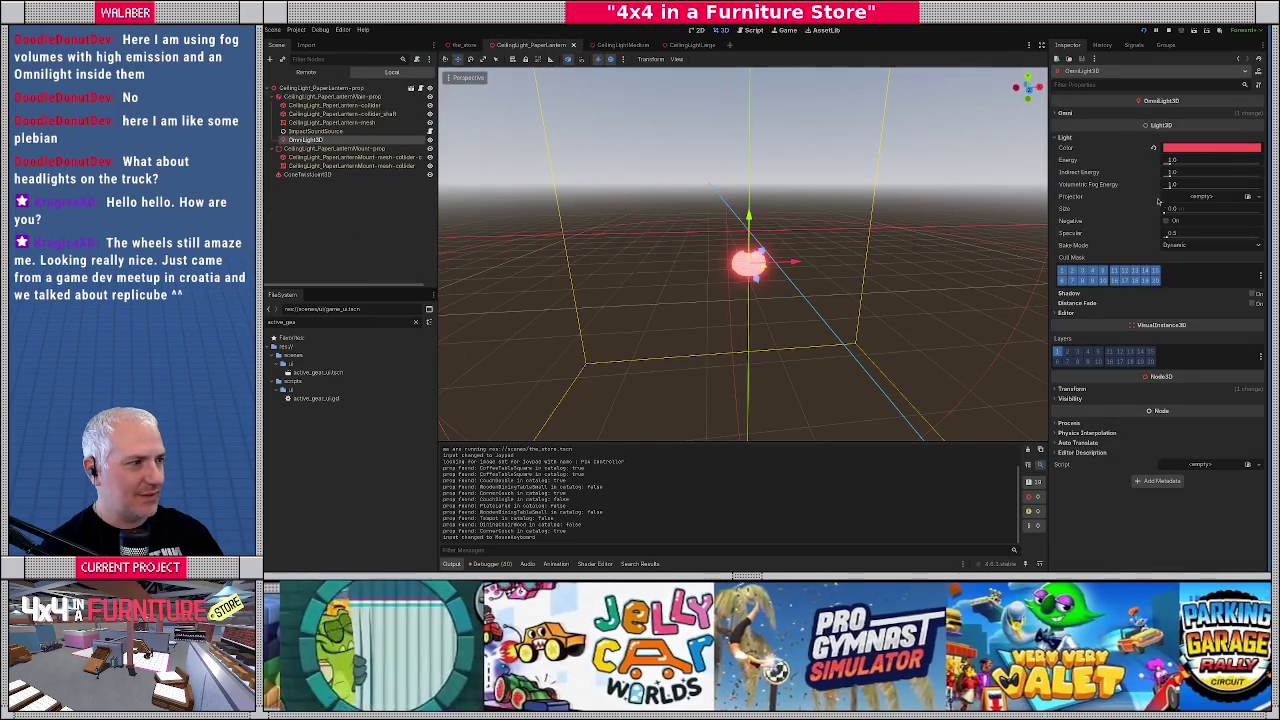
left_click(1187, 162)
type("5")
key("Return")
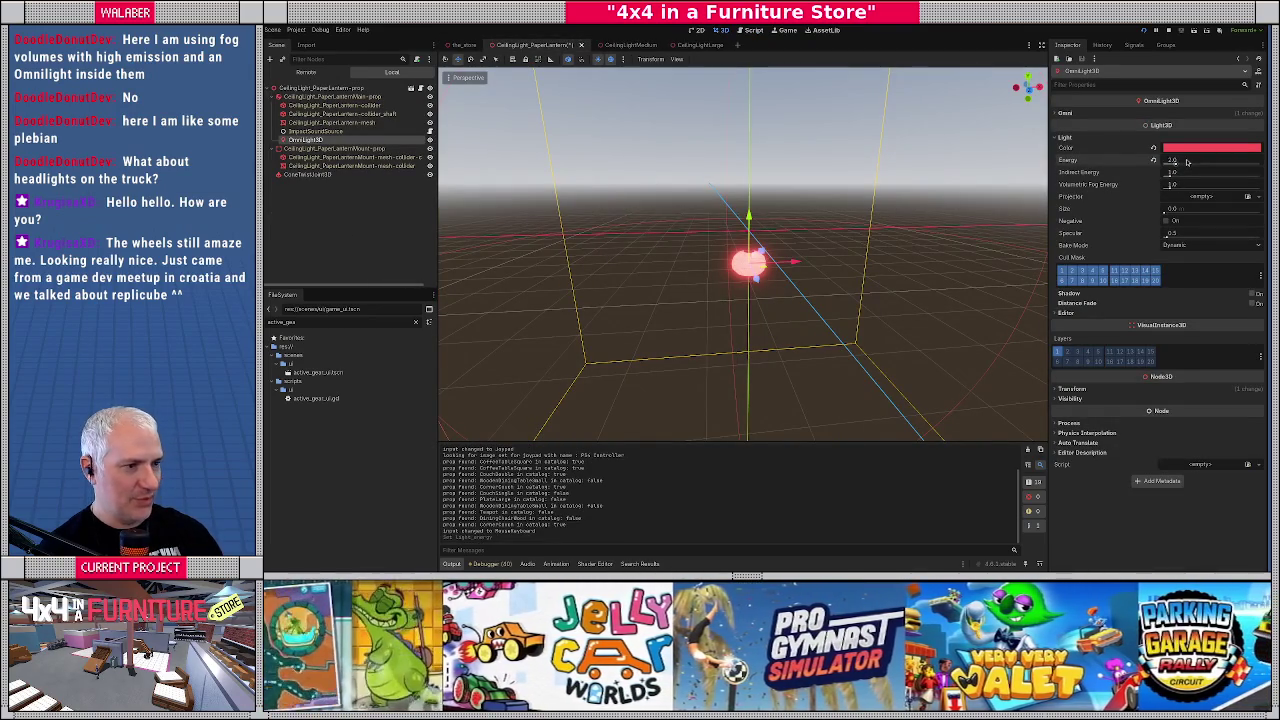
key("ctrl+s")
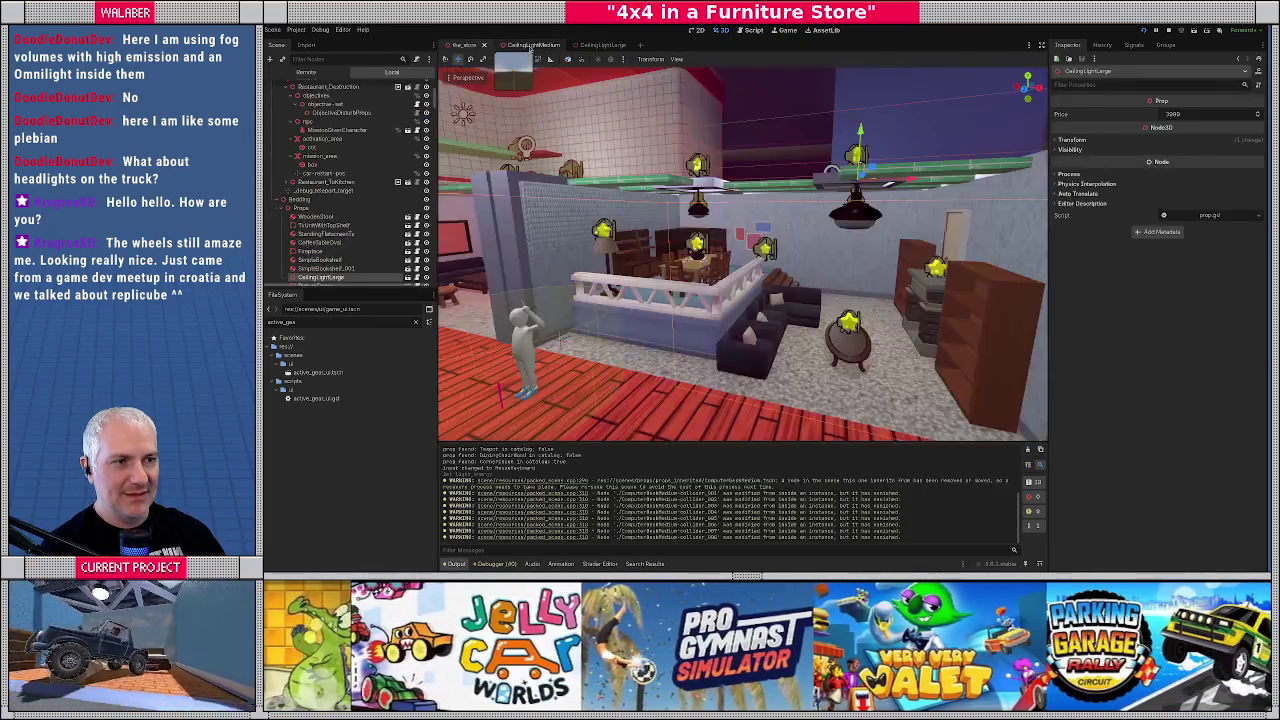
key("ctrl+w")
Step: Inspect the medium ceiling light's mesh, toggling the shade's visibility and checking its material overrides
left_click_drag(635, 186, 444, 357)
scroll(530, 237, "up", 2)
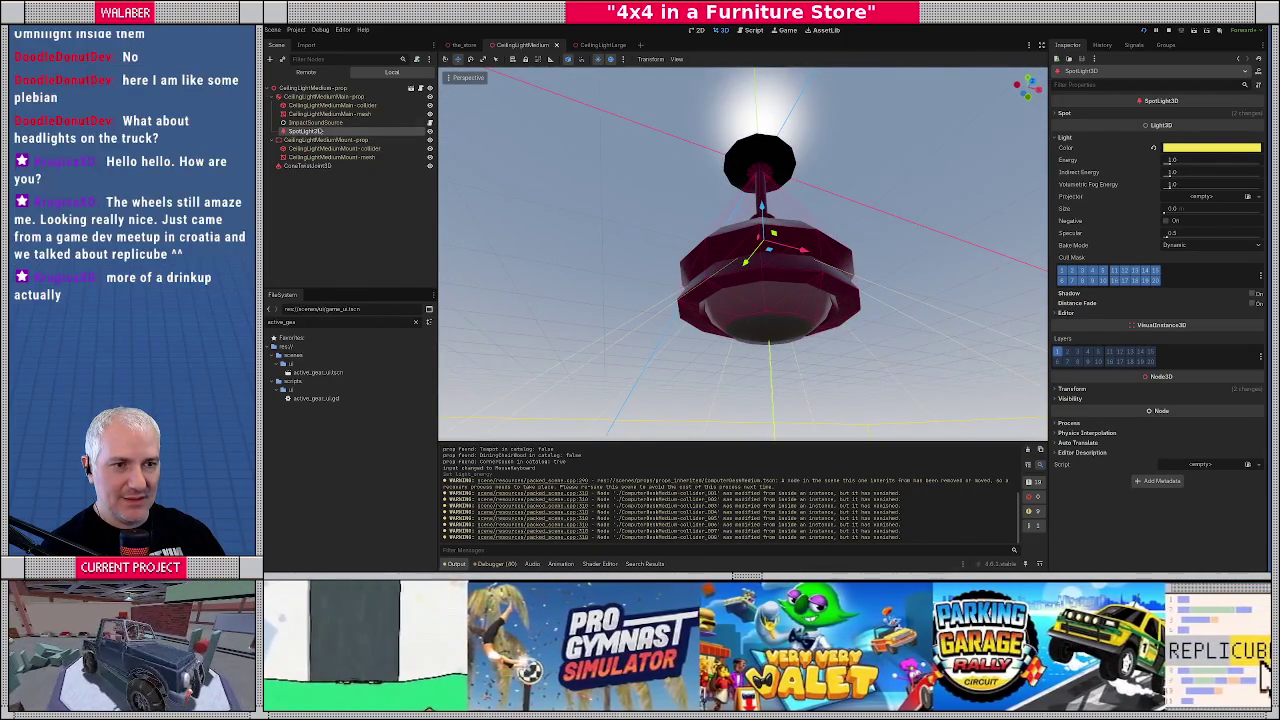
left_click(343, 114)
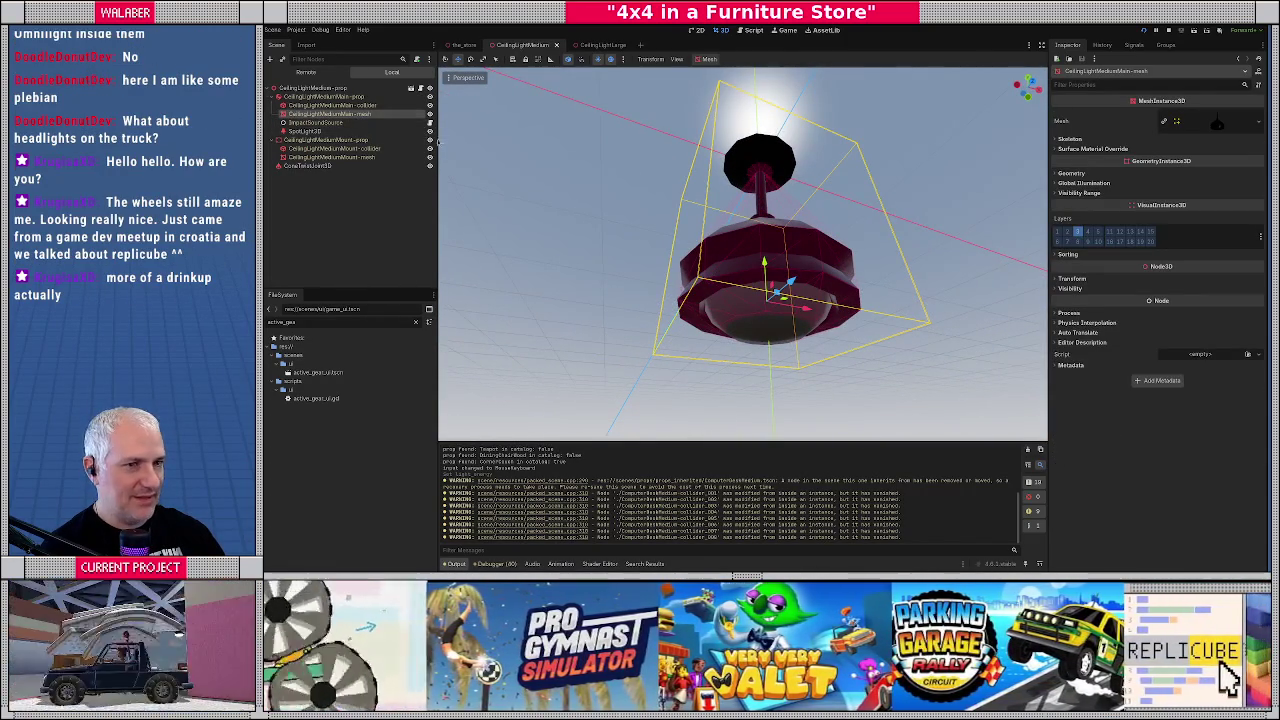
left_click(430, 114)
left_click(430, 114)
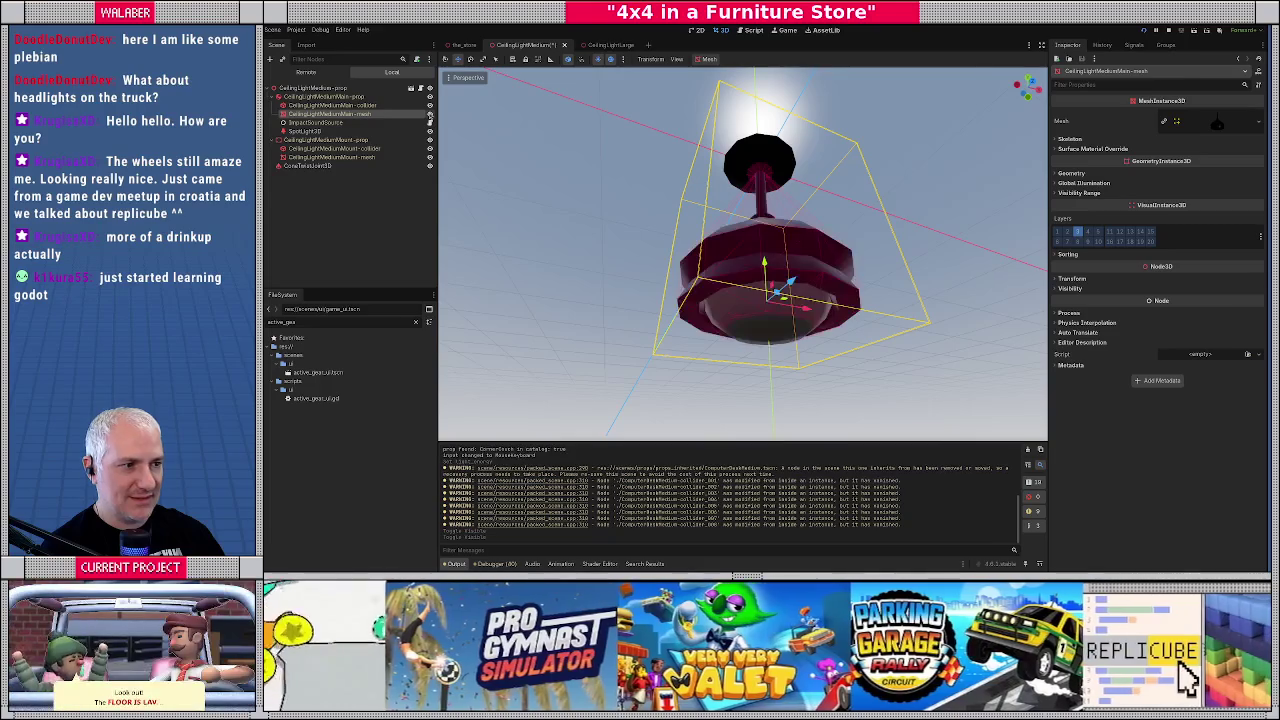
left_click(1093, 148)
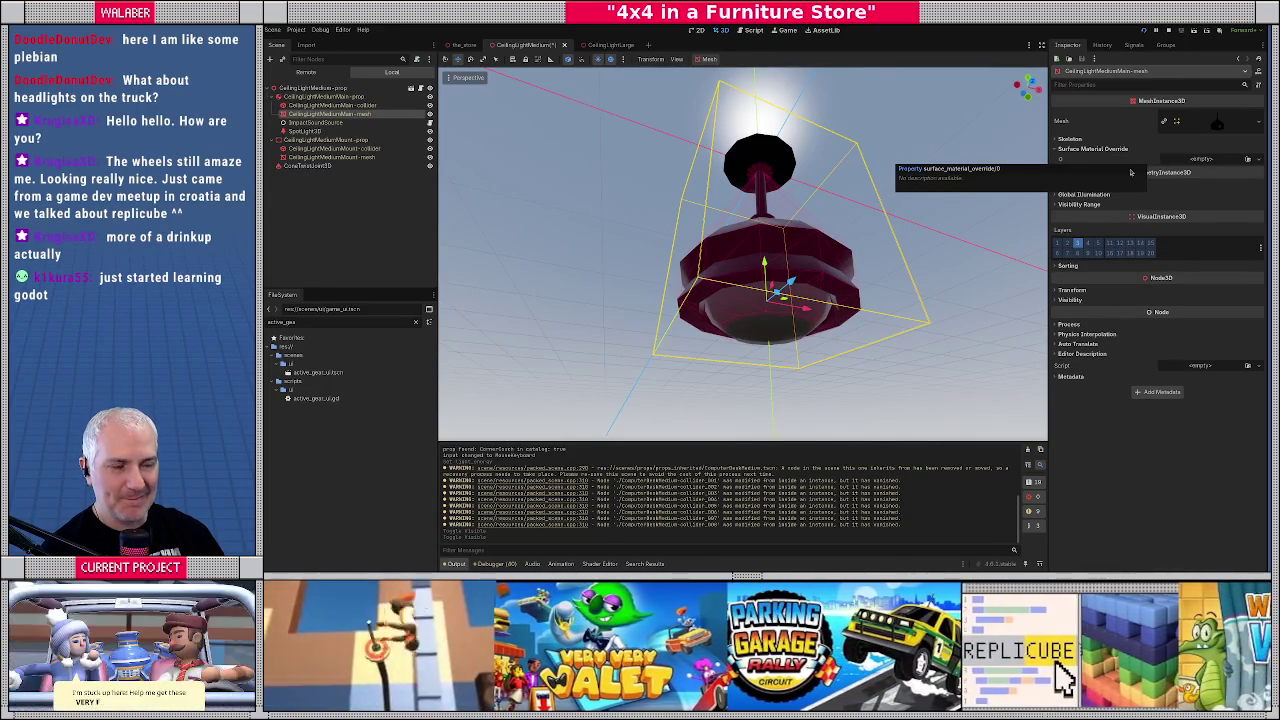
Step: Change the spotlight Energy in the medium and large ceiling light scenes, save, and return to the_store
left_click(305, 131)
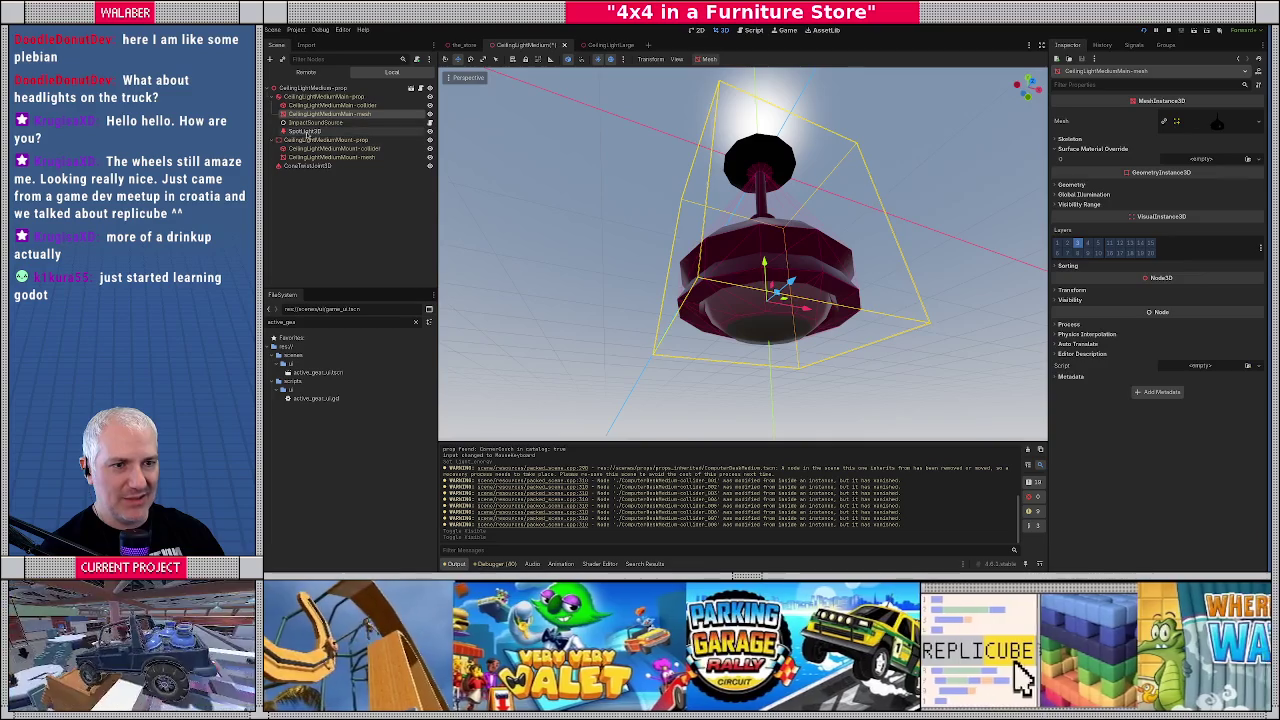
left_click(1224, 160)
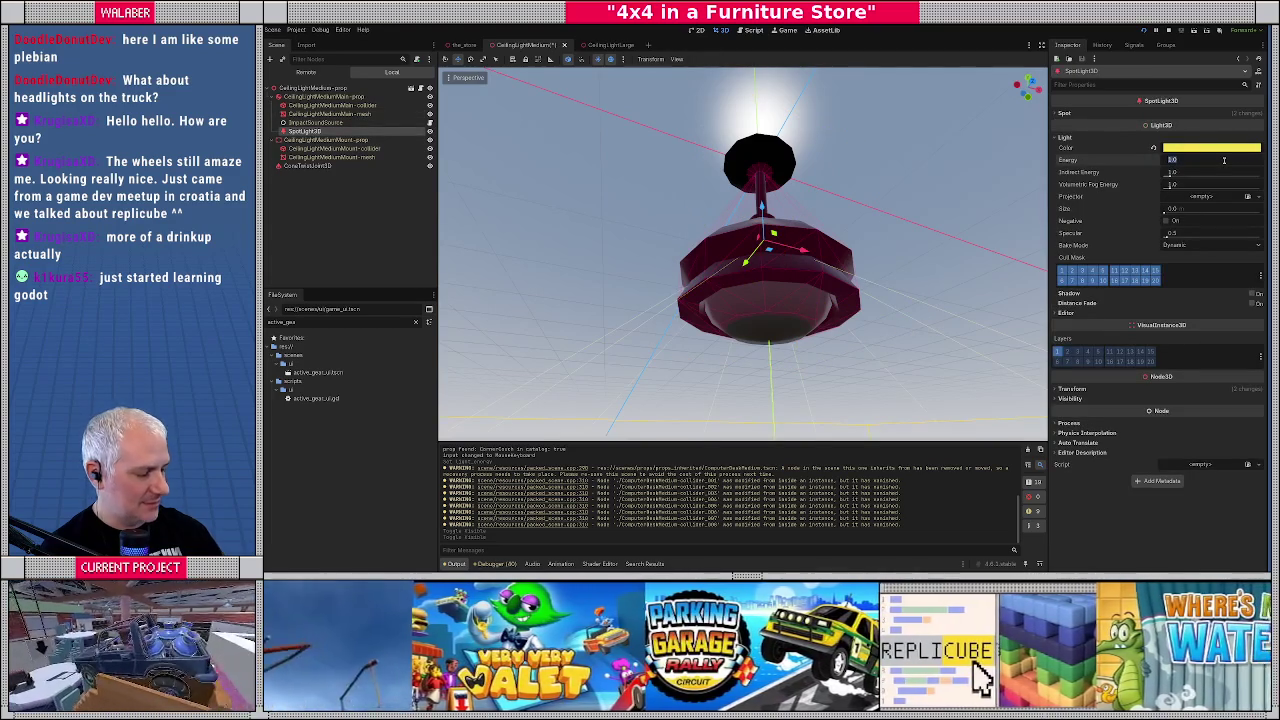
type("5")
key("Return")
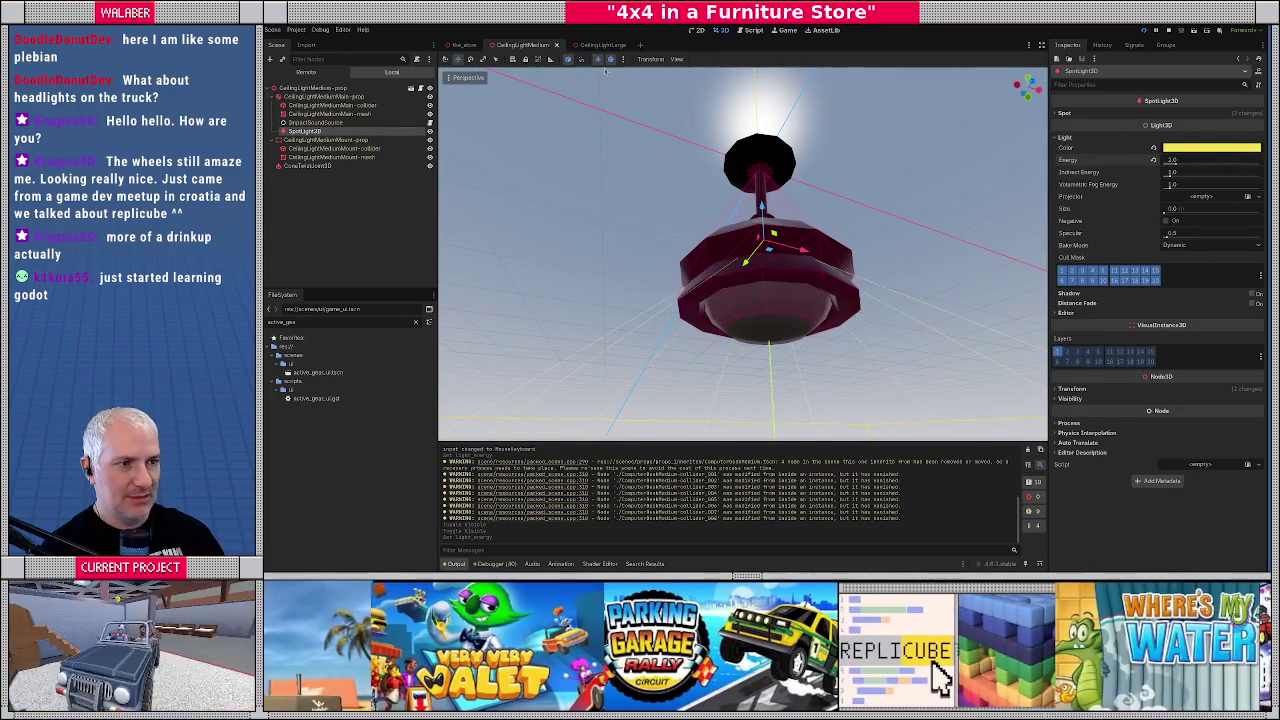
left_click(606, 45)
left_click(1205, 163)
key("Return")
key("ctrl+s")
left_click(464, 45)
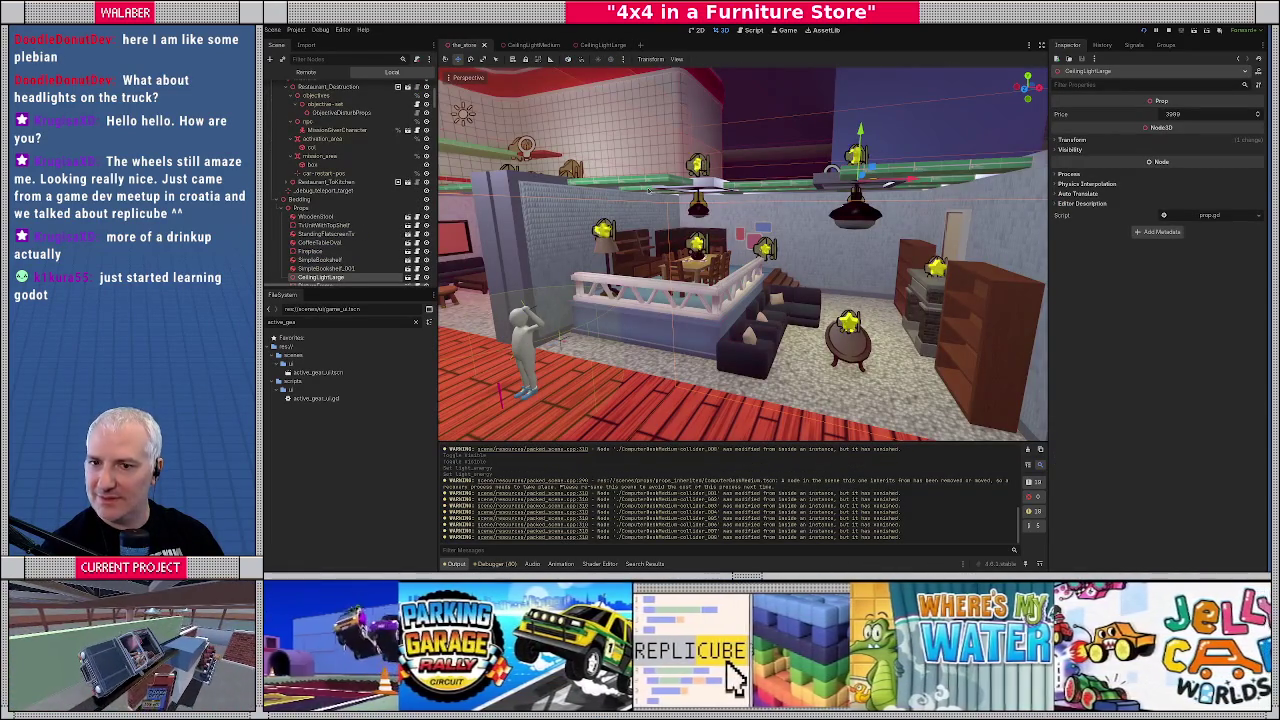
key("F5")
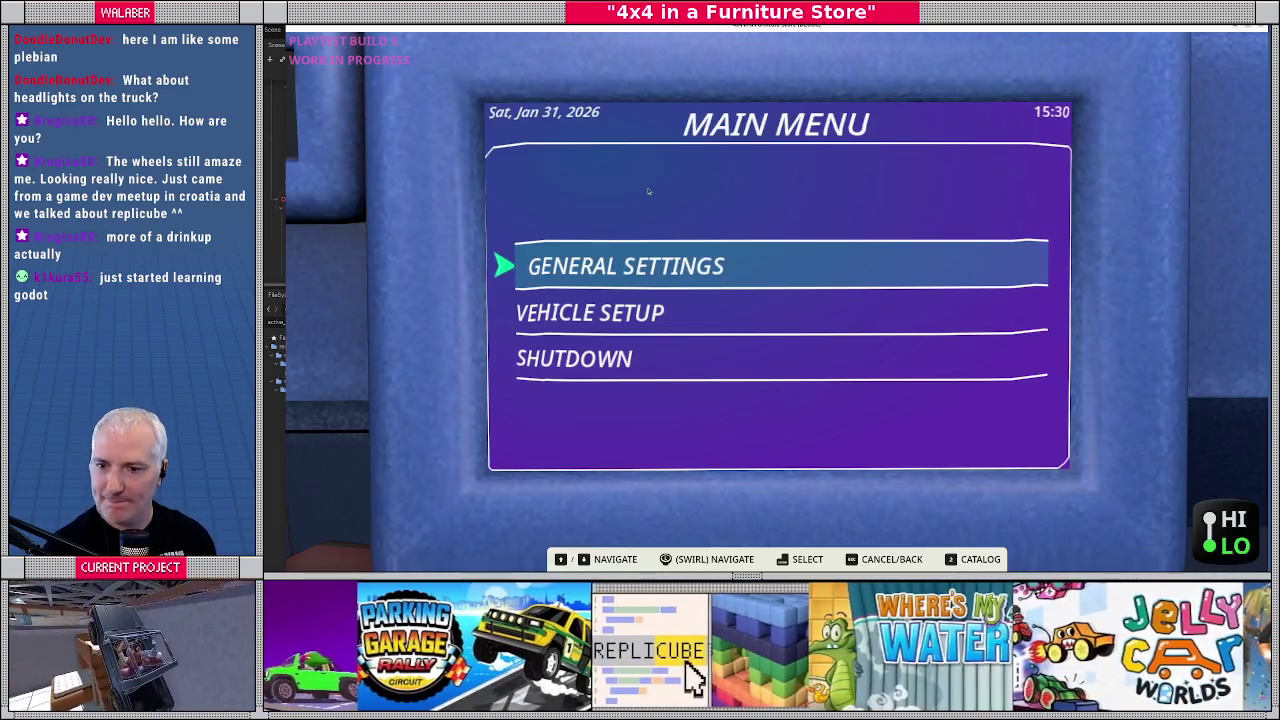
key("Escape")
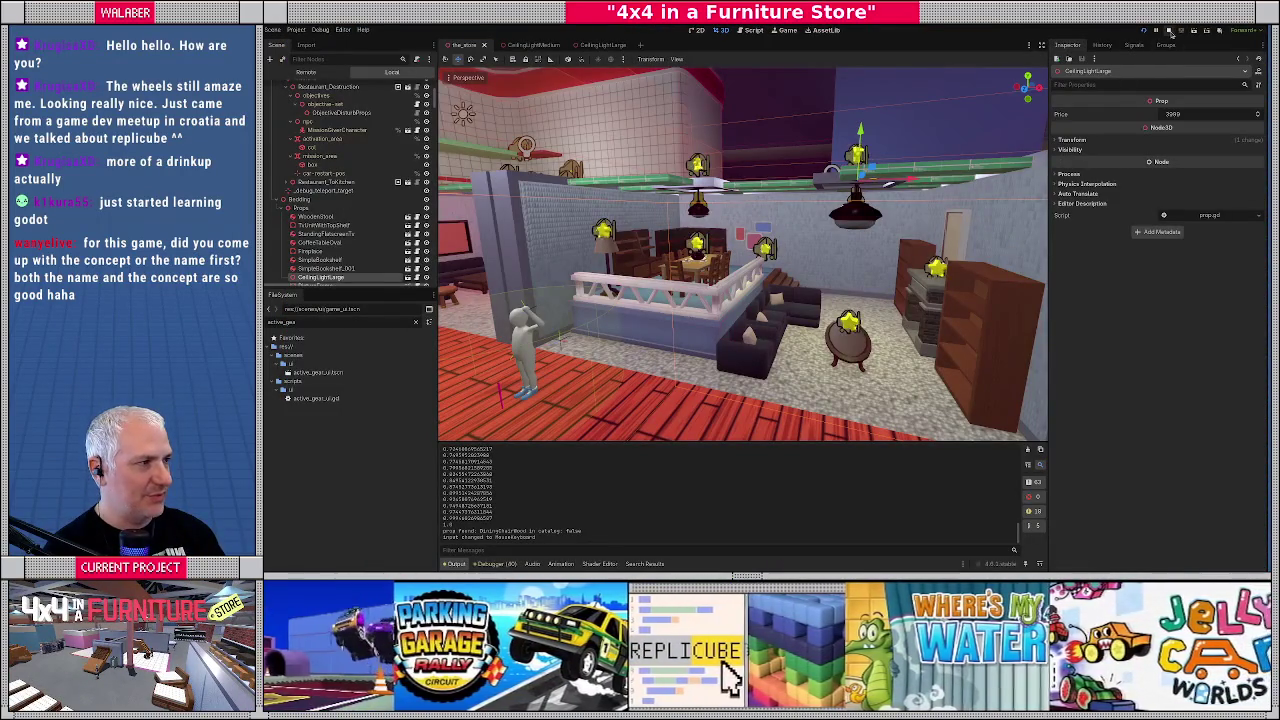
left_click(1172, 31)
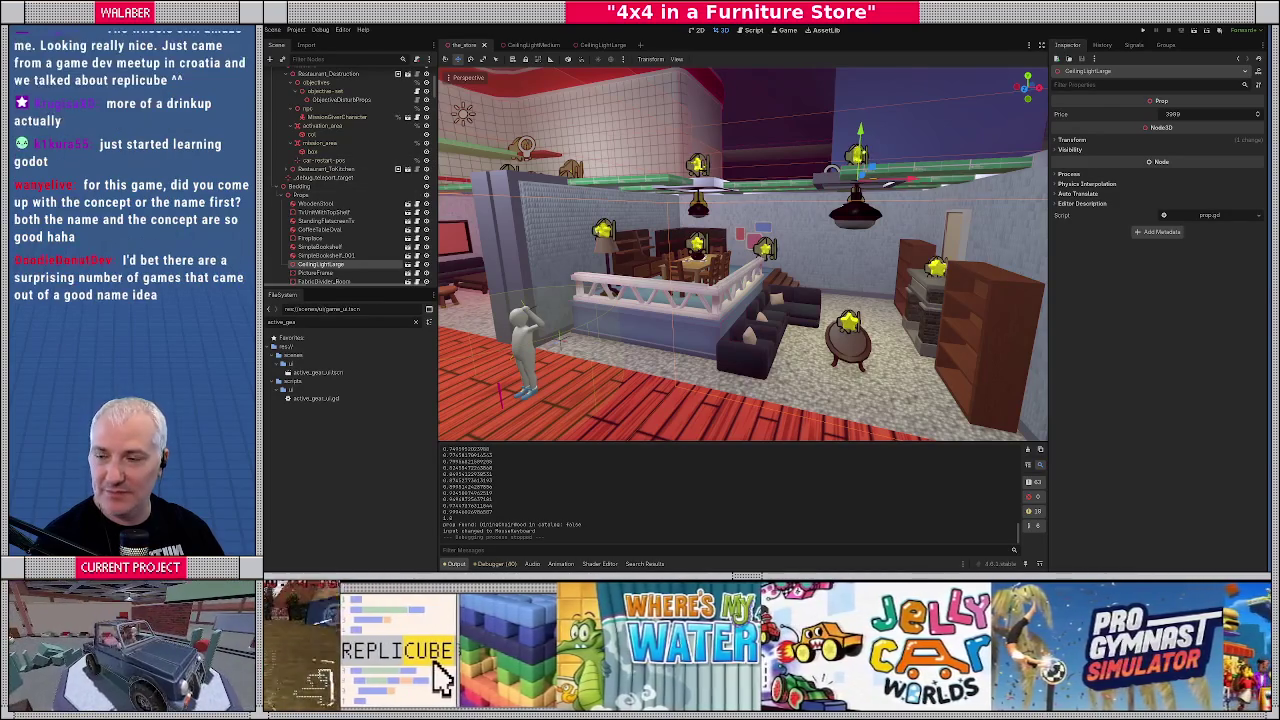
Step: Search Google for 'walaber youtube' in a new maximised browser tab and open the Walaber Entertainment channel
key("alt+Tab")
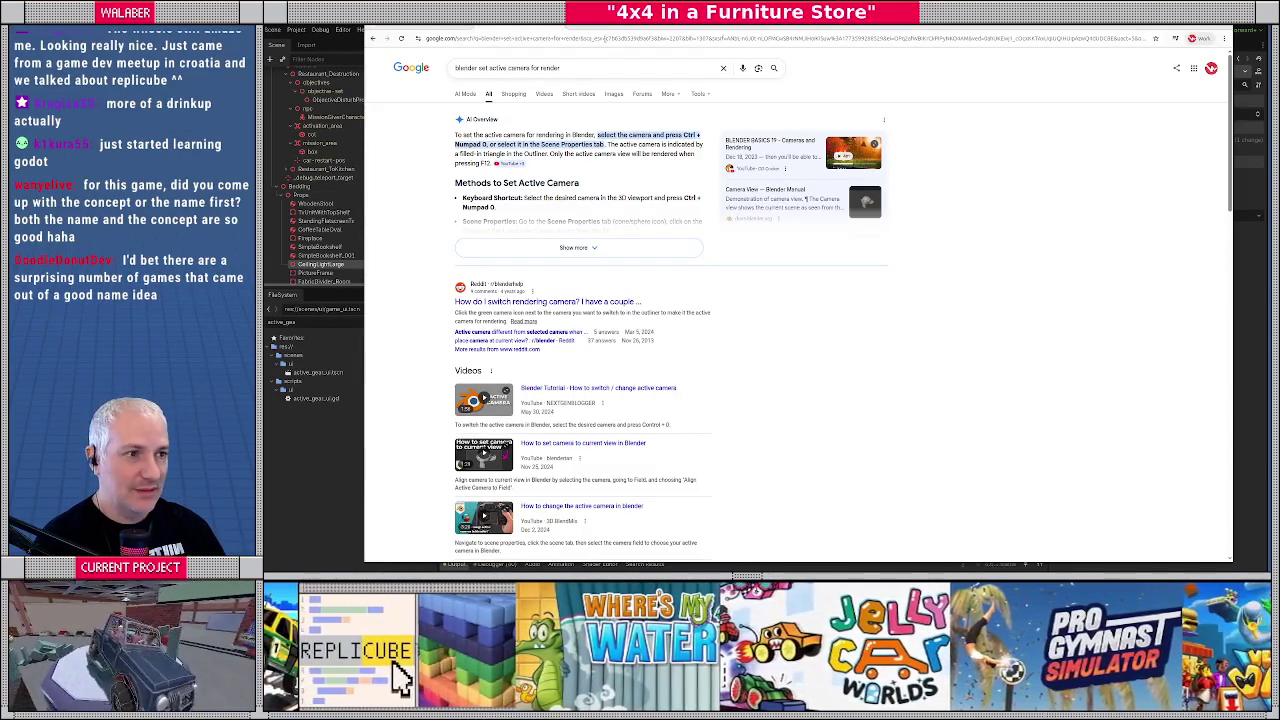
double_click(611, 27)
key("ctrl+t")
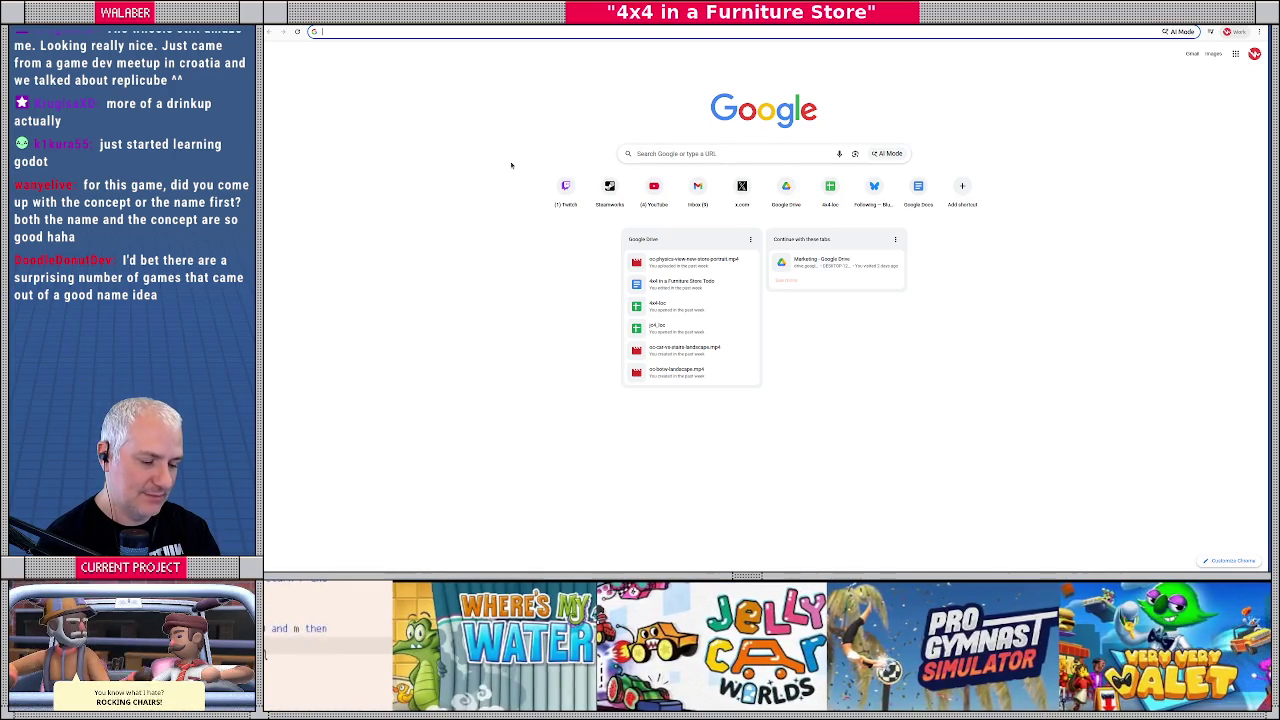
type("walaber youtube")
key("Return")
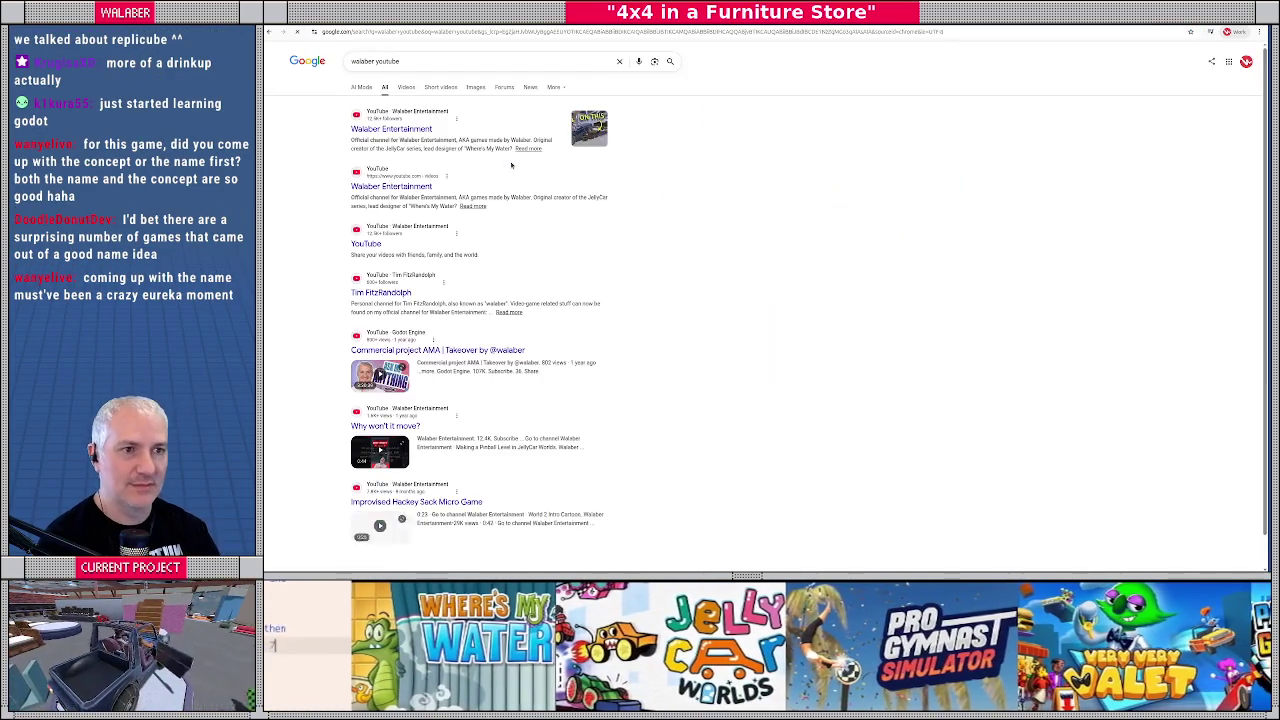
left_click(420, 136)
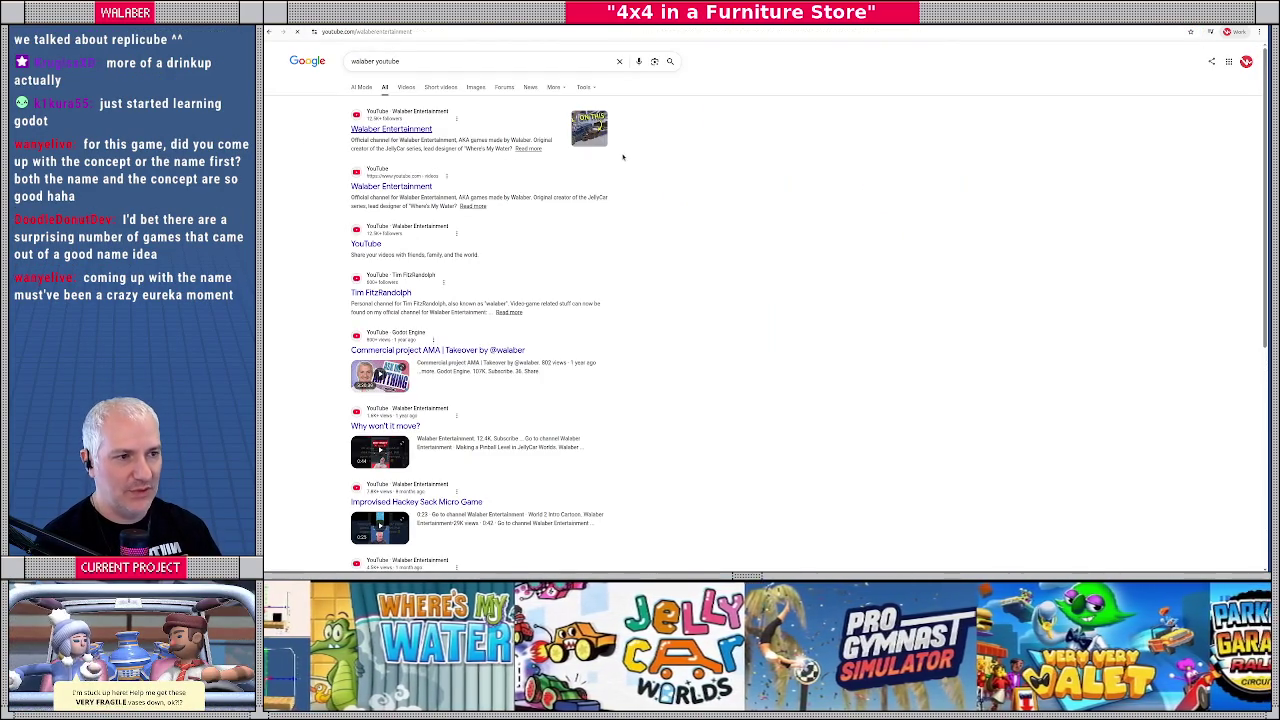
Step: Browse far down the Walaber channel's Shorts grid and play the 'platformer but you are a cartoon car' short
left_click(620, 238)
scroll(1058, 268, "down", 3)
scroll(1086, 271, "down", 10)
scroll(1096, 279, "down", 5)
scroll(1094, 279, "down", 10)
scroll(1090, 279, "down", 10)
scroll(1090, 279, "down", 10)
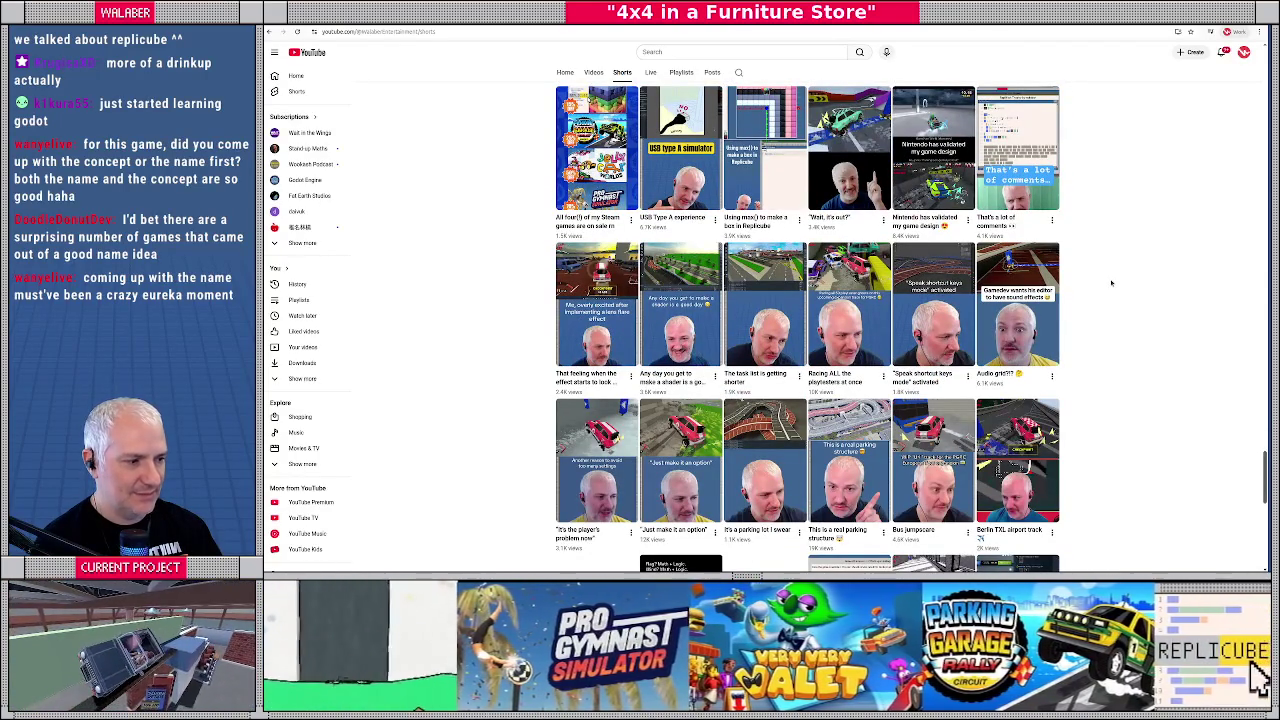
scroll(1111, 283, "down", 3)
scroll(1110, 285, "down", 4)
scroll(1110, 284, "down", 1)
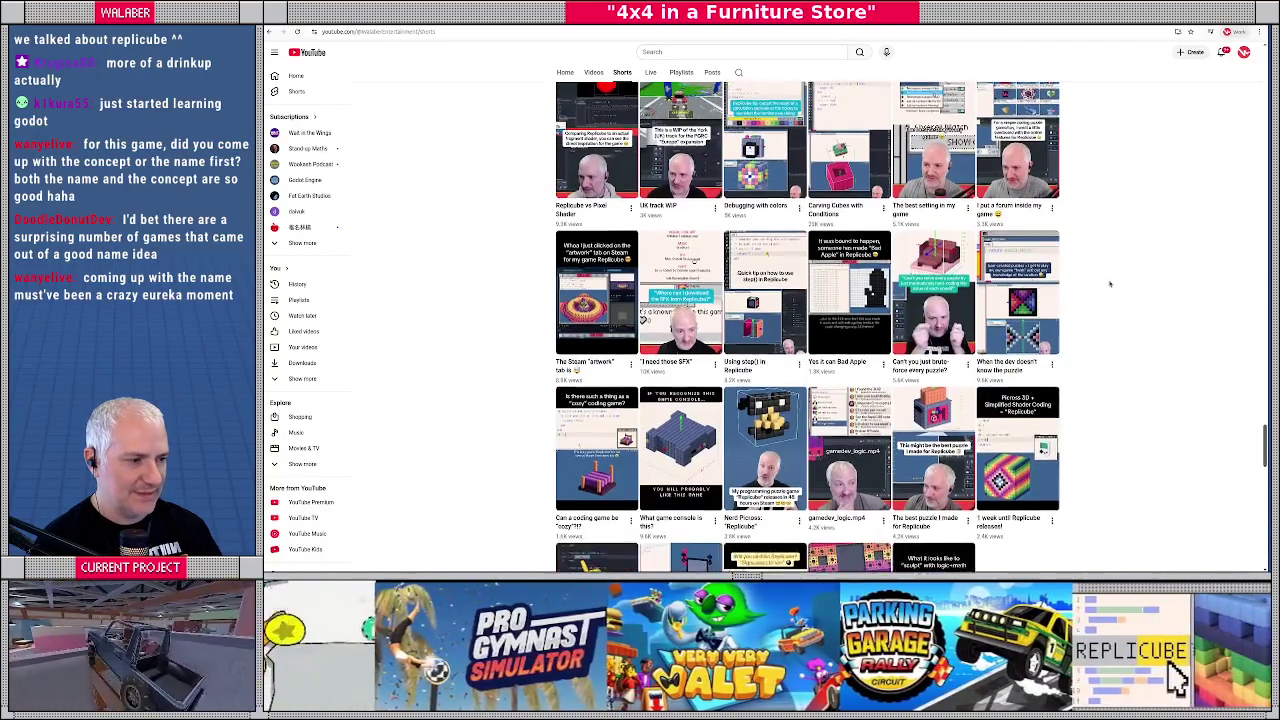
scroll(1110, 284, "down", 10)
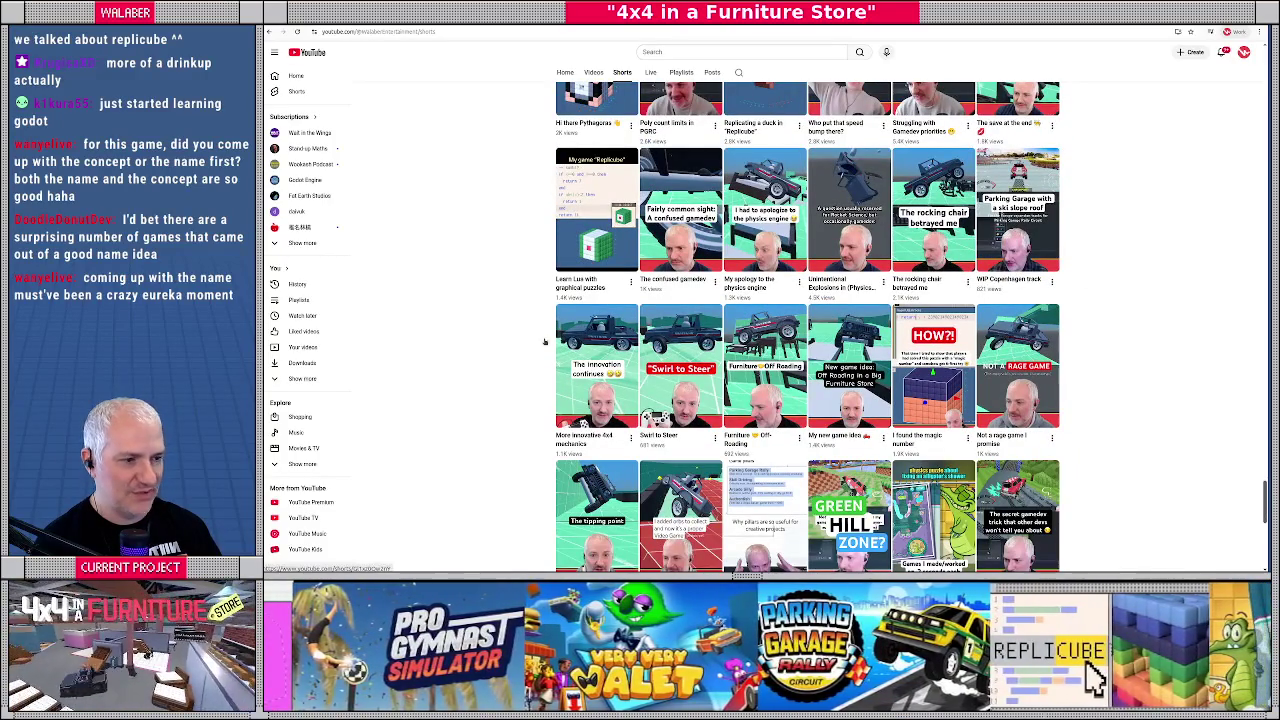
scroll(1114, 336, "down", 2)
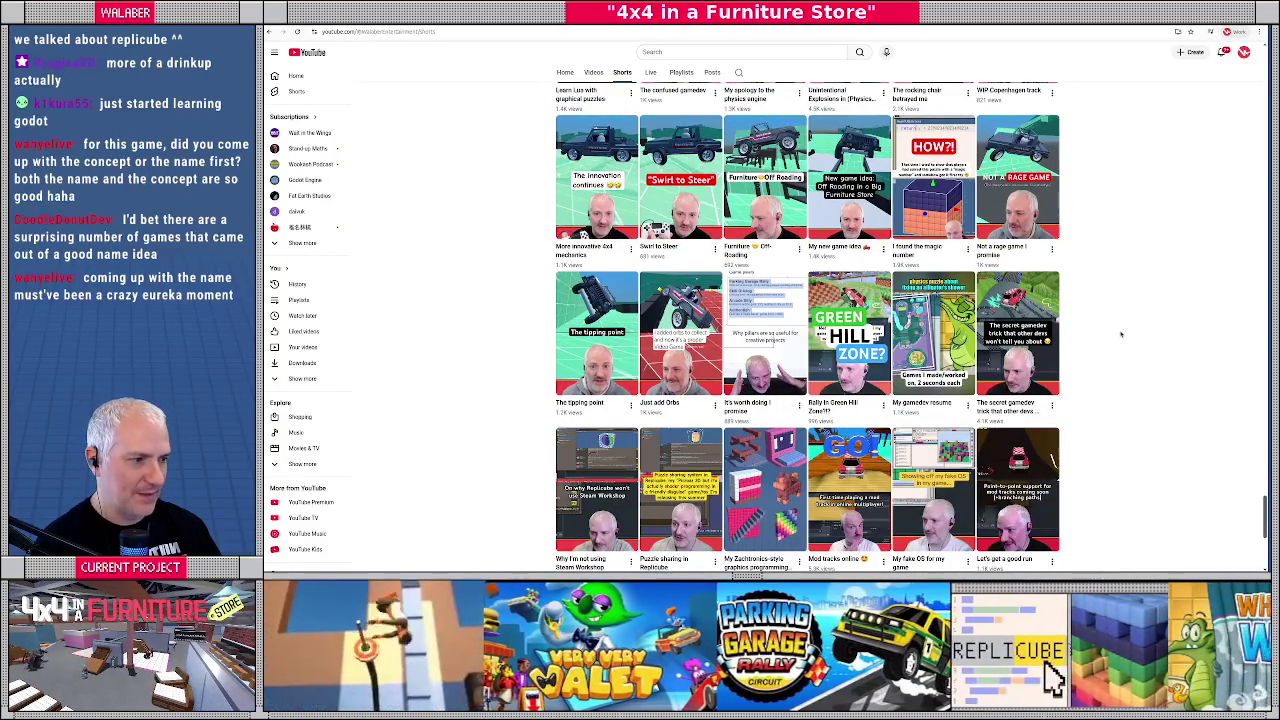
scroll(1121, 335, "down", 1)
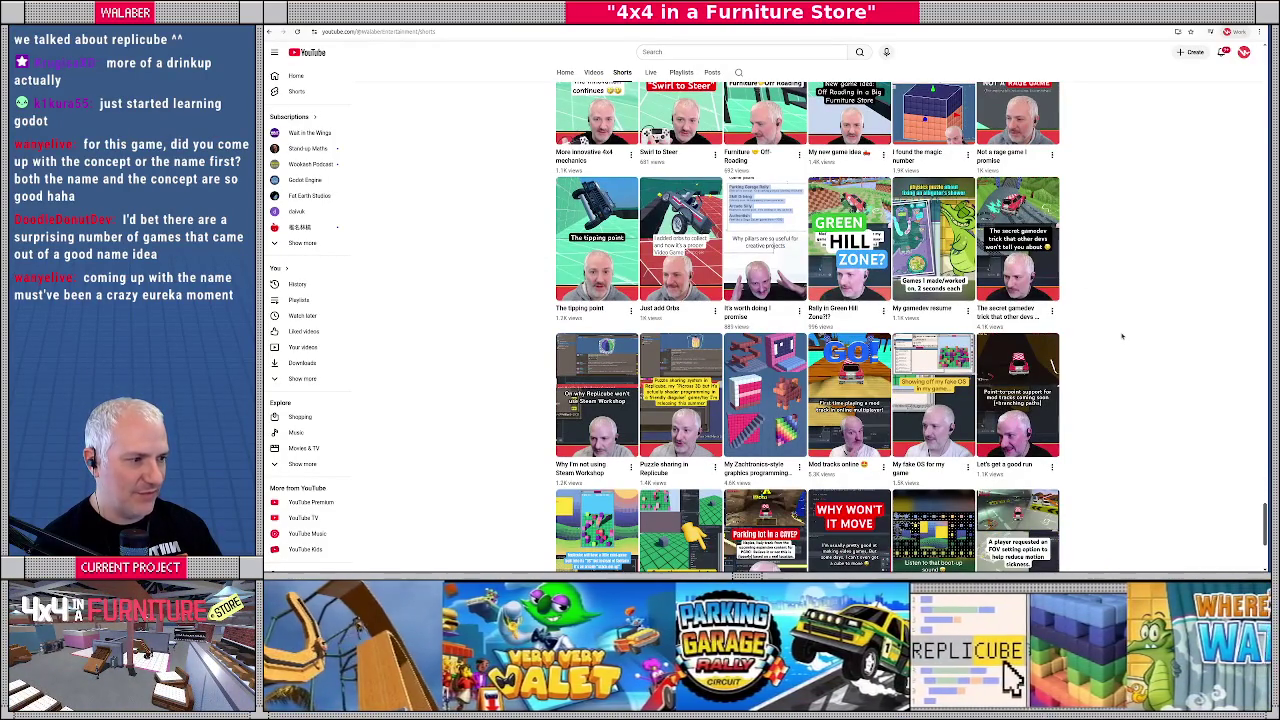
scroll(1122, 336, "down", 1)
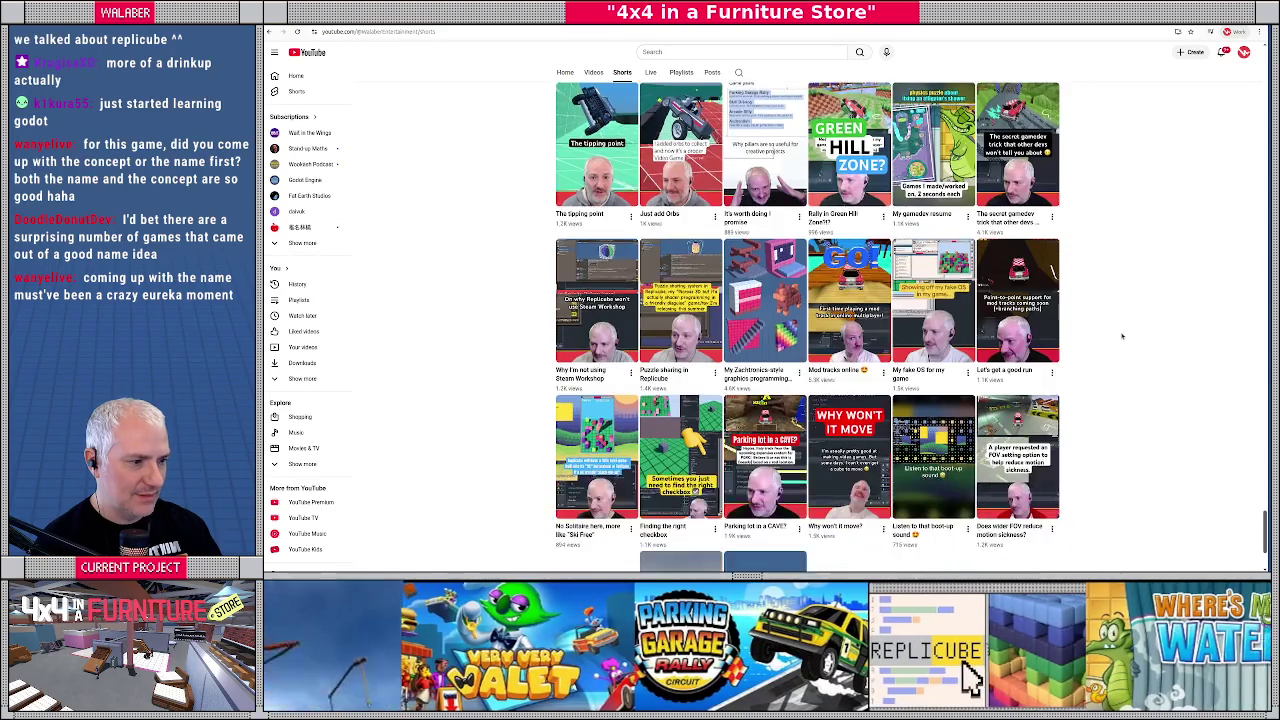
scroll(1122, 336, "down", 2)
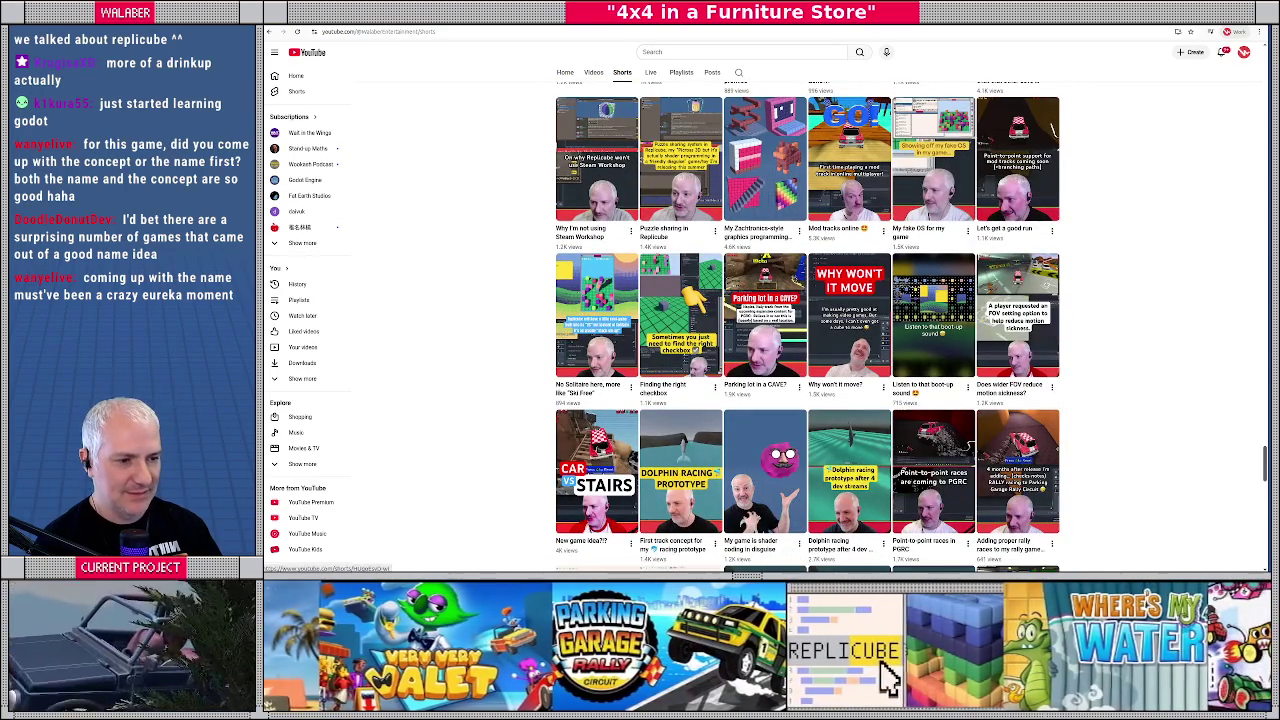
left_click(587, 435)
Step: Scroll through several successive shorts in the Shorts player
scroll(523, 480, "down", 2)
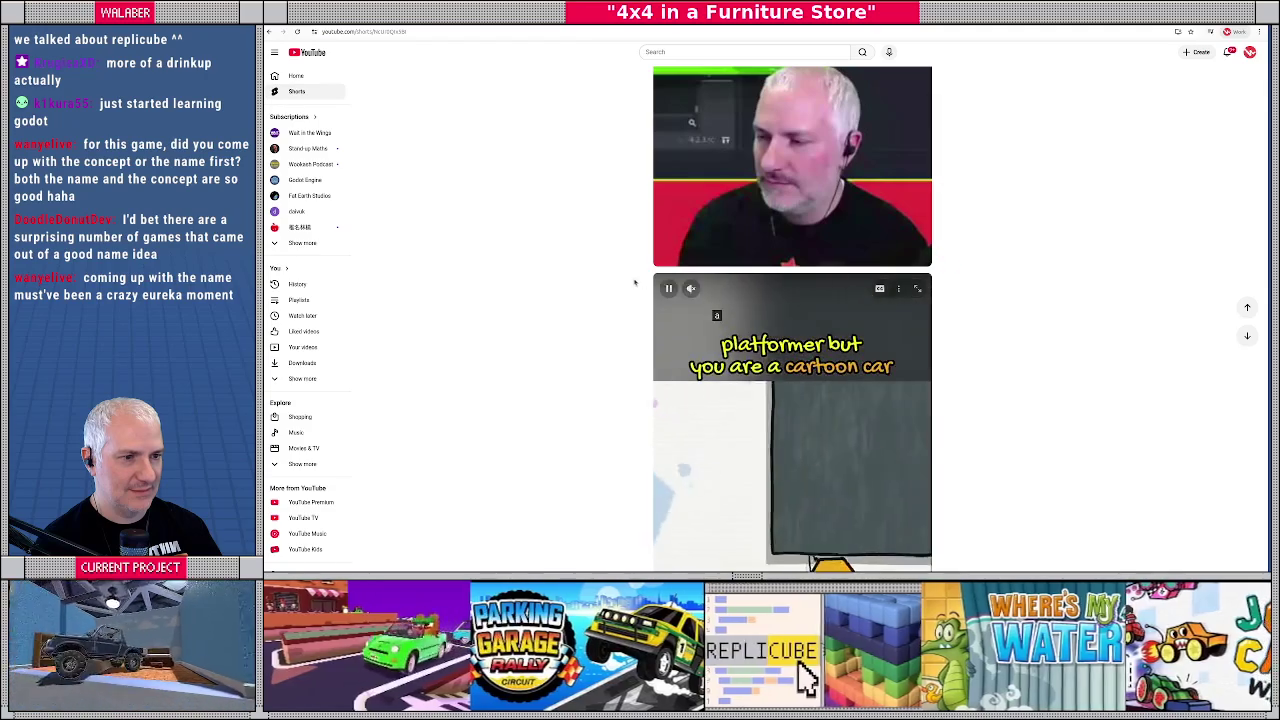
scroll(660, 340, "down", 2)
scroll(640, 345, "down", 4)
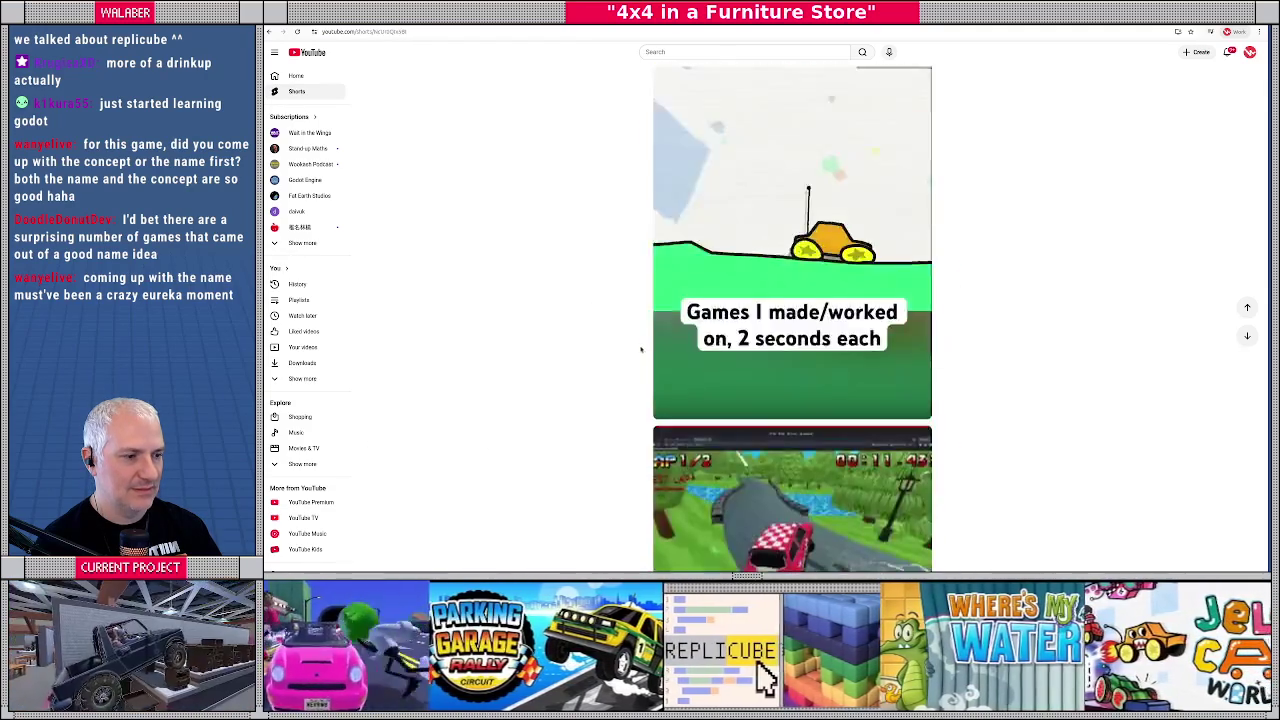
scroll(637, 351, "down", 3)
scroll(637, 355, "down", 1)
Step: Go back to the Shorts list, scroll to older shorts, and play 'New game idea?!?'
key("alt+Left")
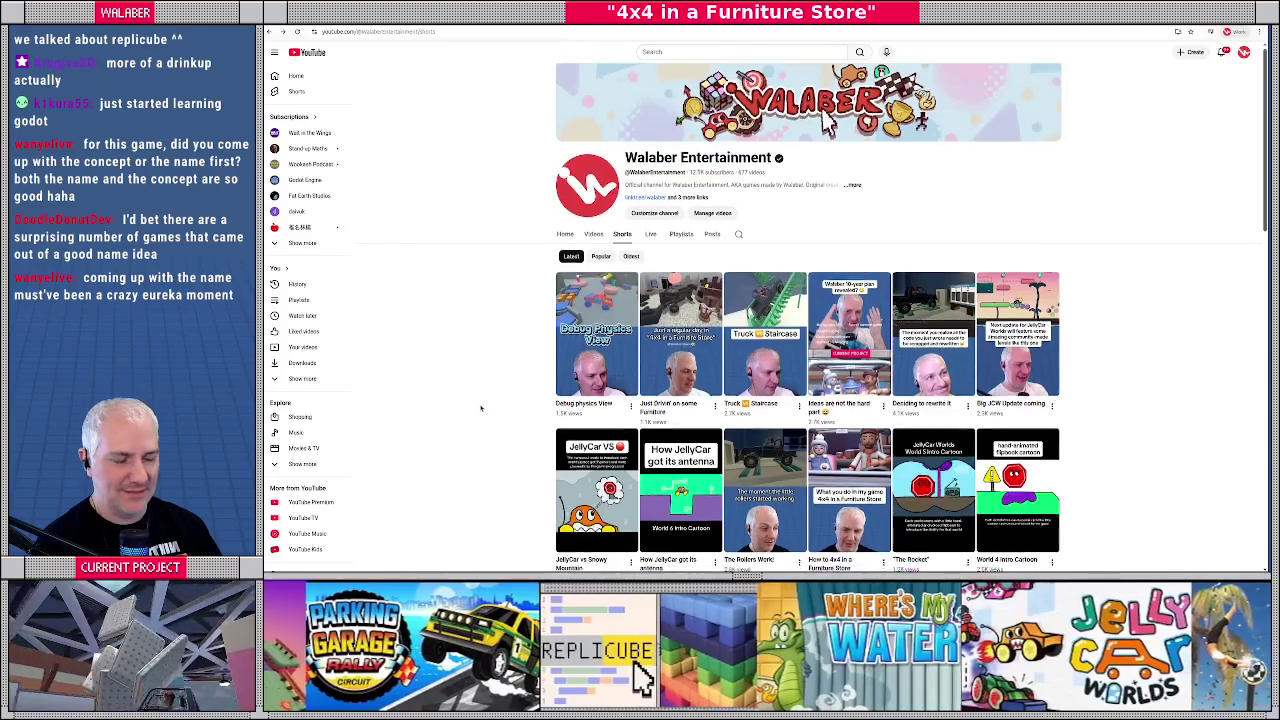
scroll(477, 406, "down", 2)
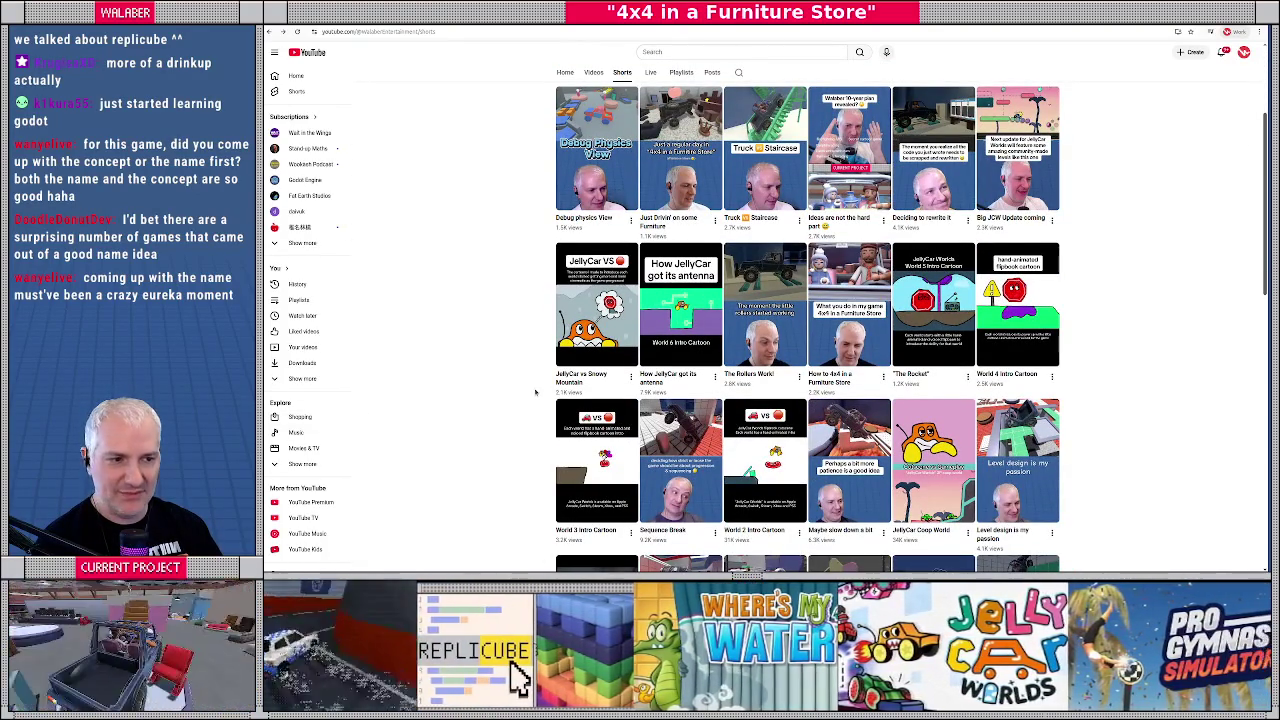
scroll(552, 322, "down", 15)
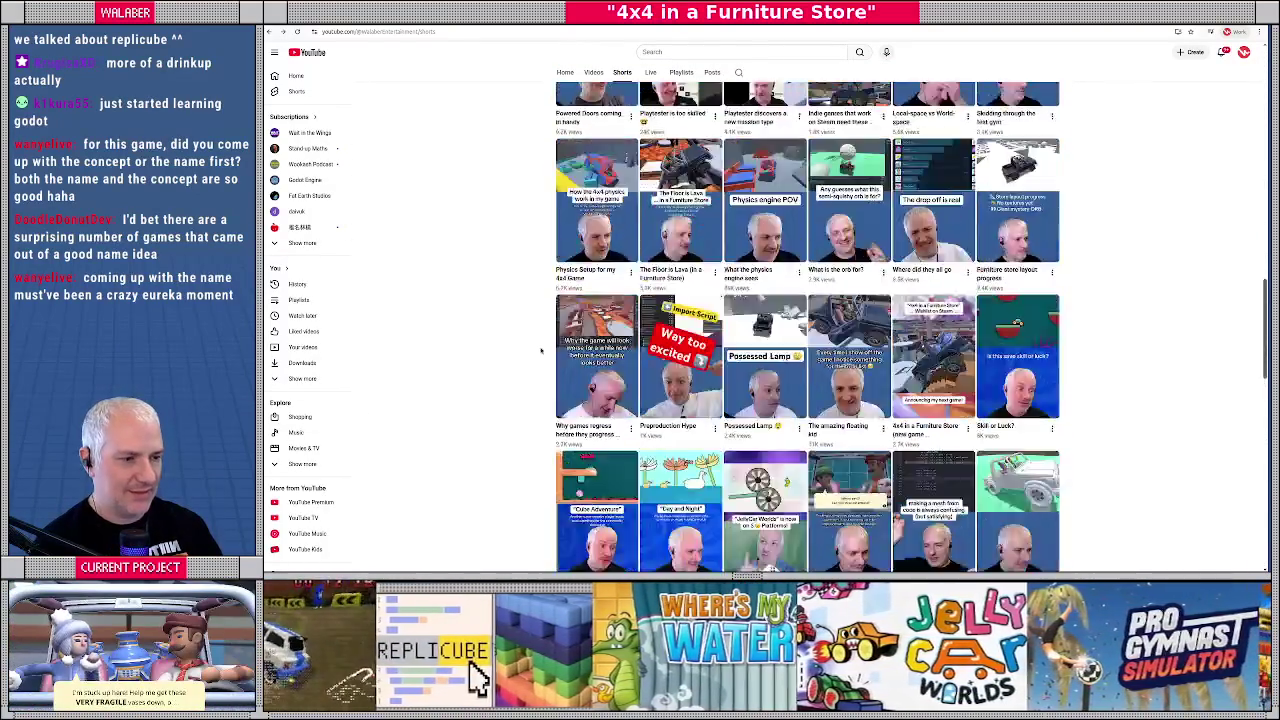
scroll(545, 353, "down", 10)
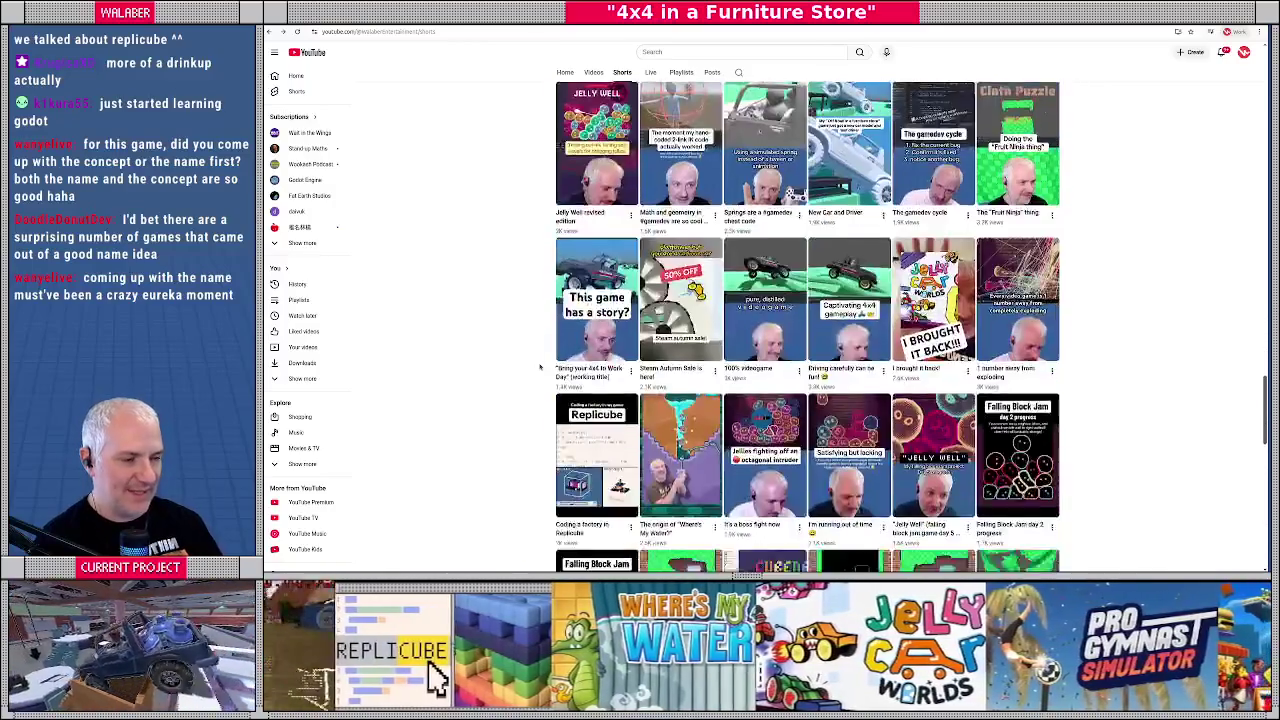
scroll(540, 366, "down", 10)
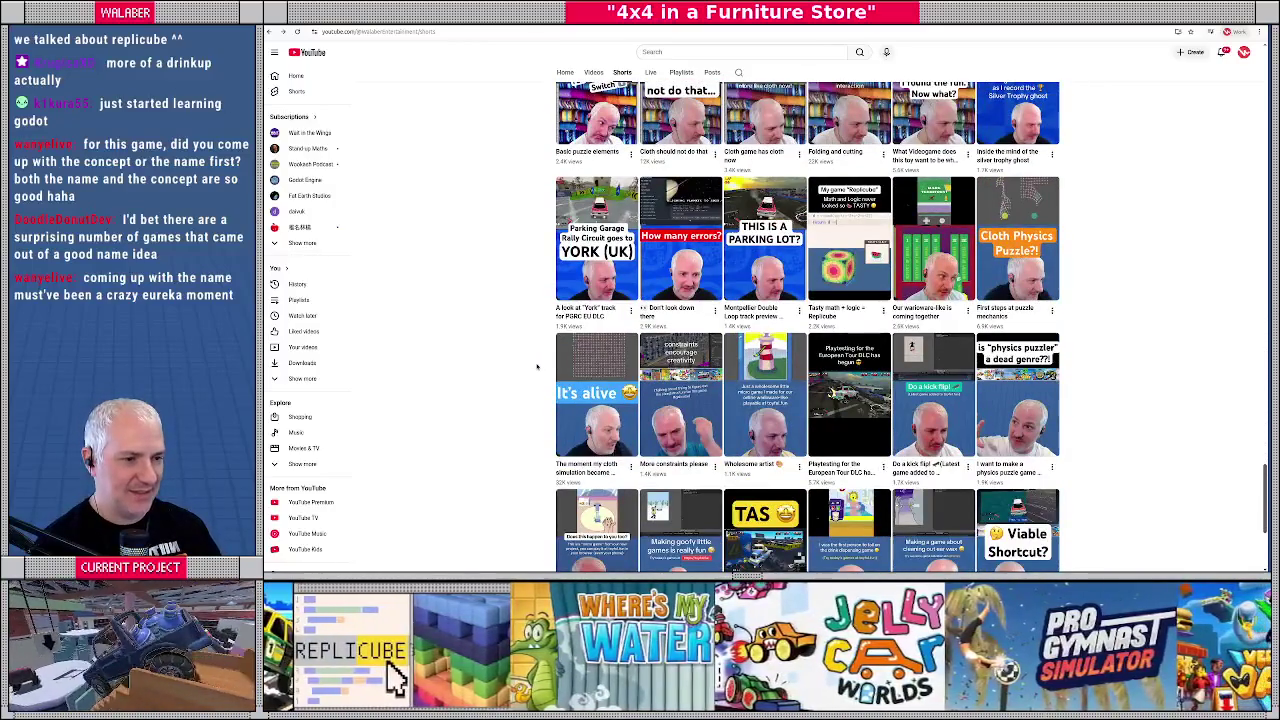
scroll(538, 370, "down", 10)
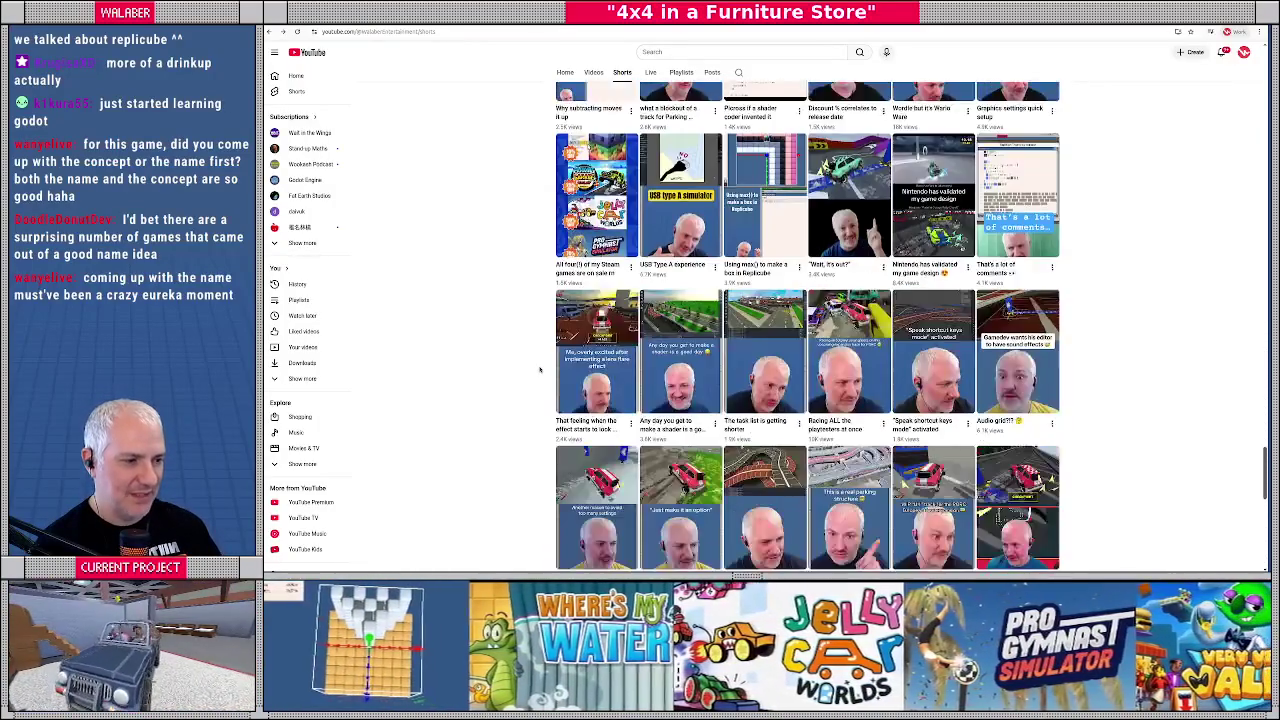
scroll(540, 370, "down", 8)
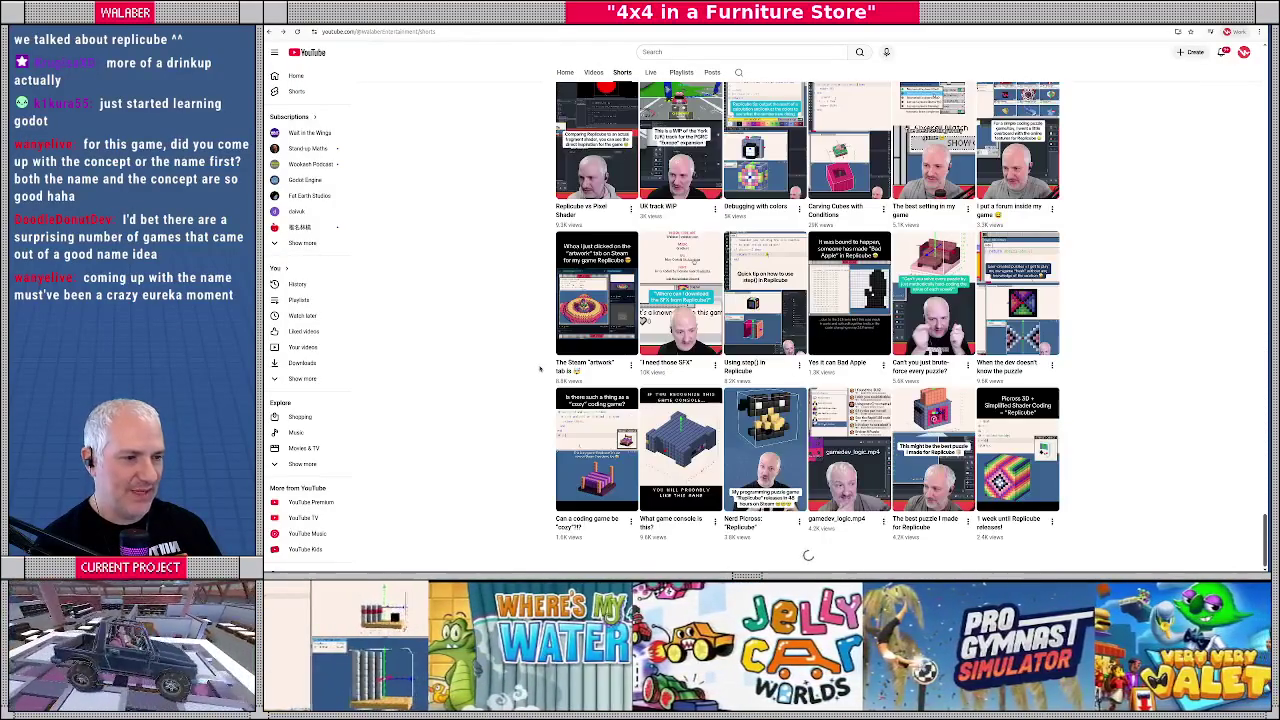
scroll(540, 368, "down", 8)
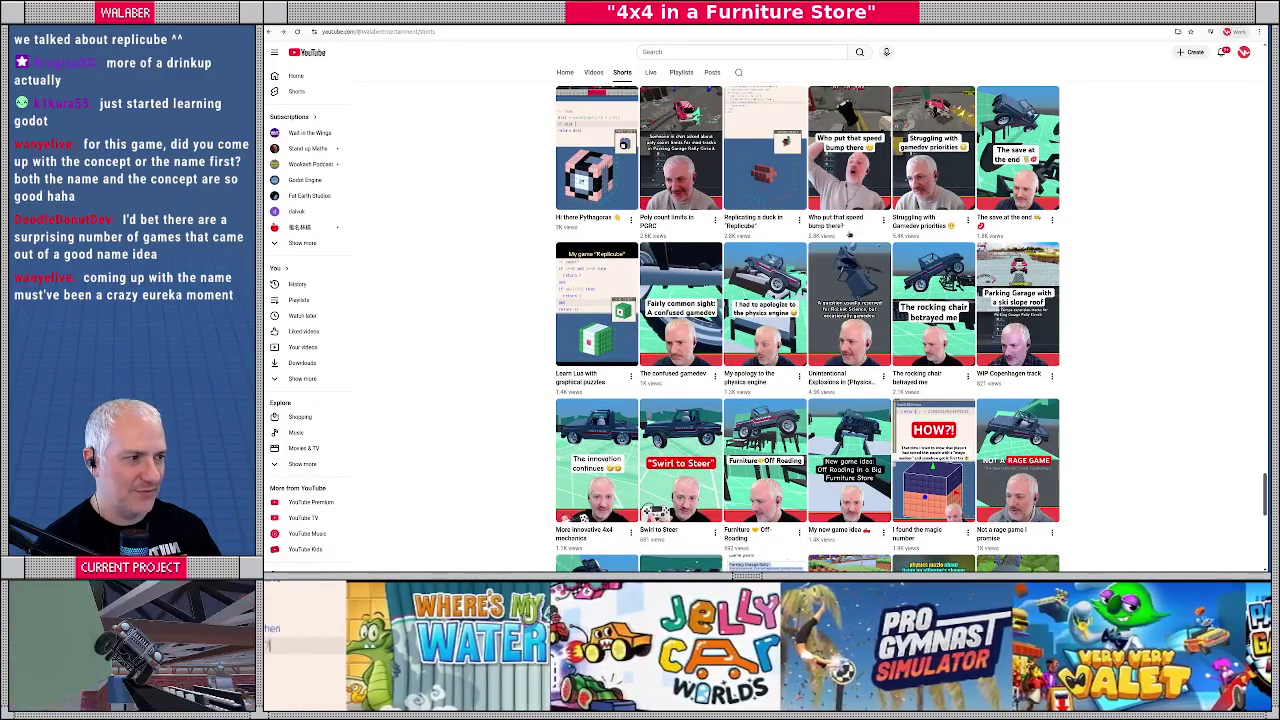
scroll(498, 375, "down", 5)
scroll(498, 375, "down", 3)
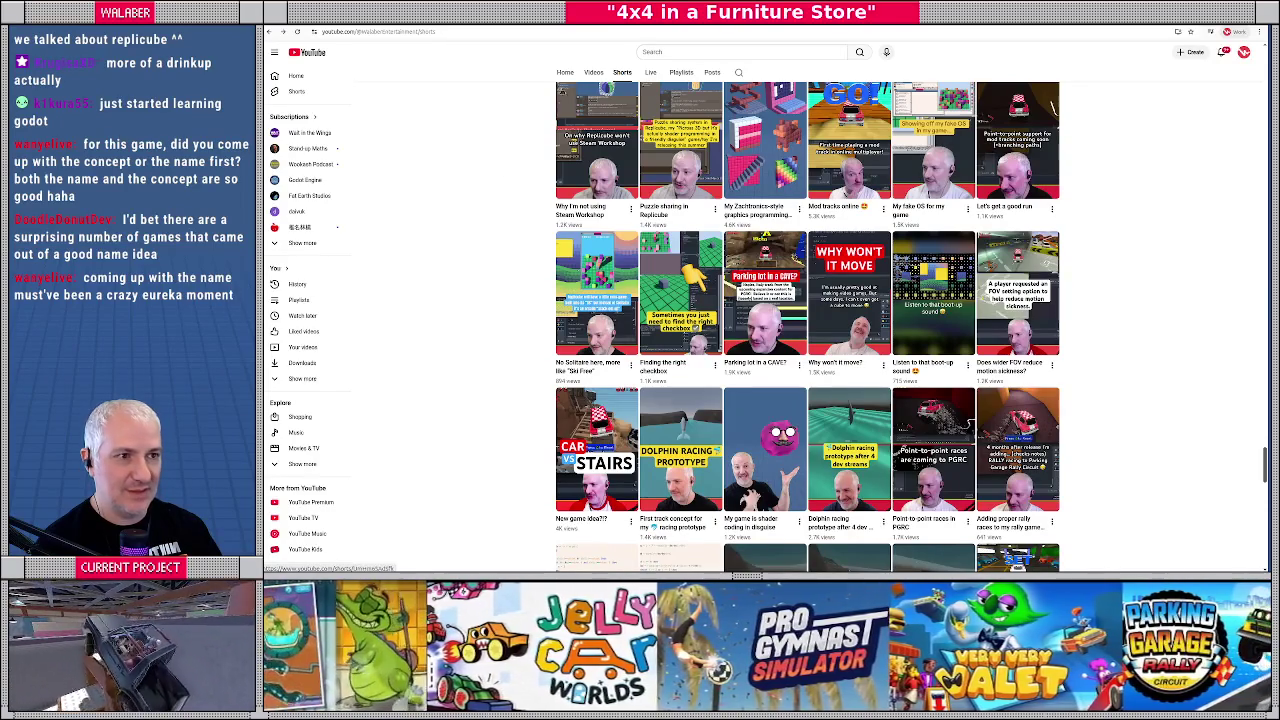
left_click(597, 140)
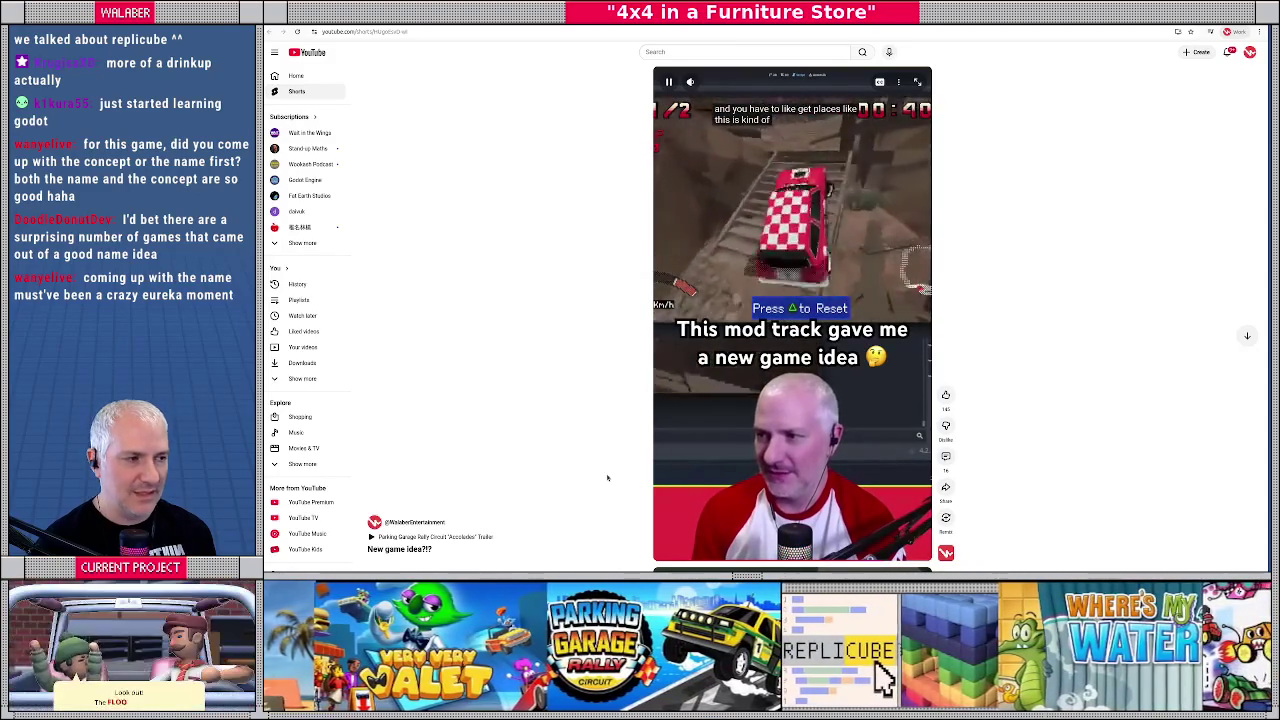
left_click(781, 220)
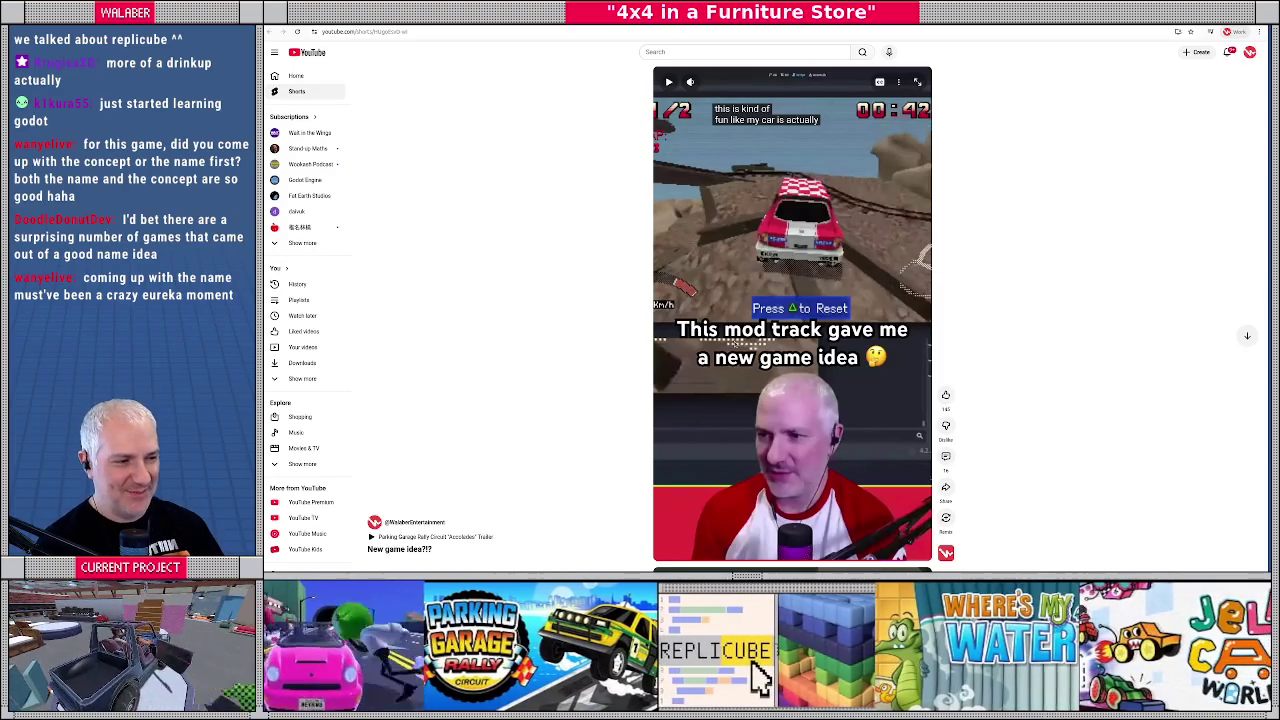
left_click_drag(686, 566, 725, 563)
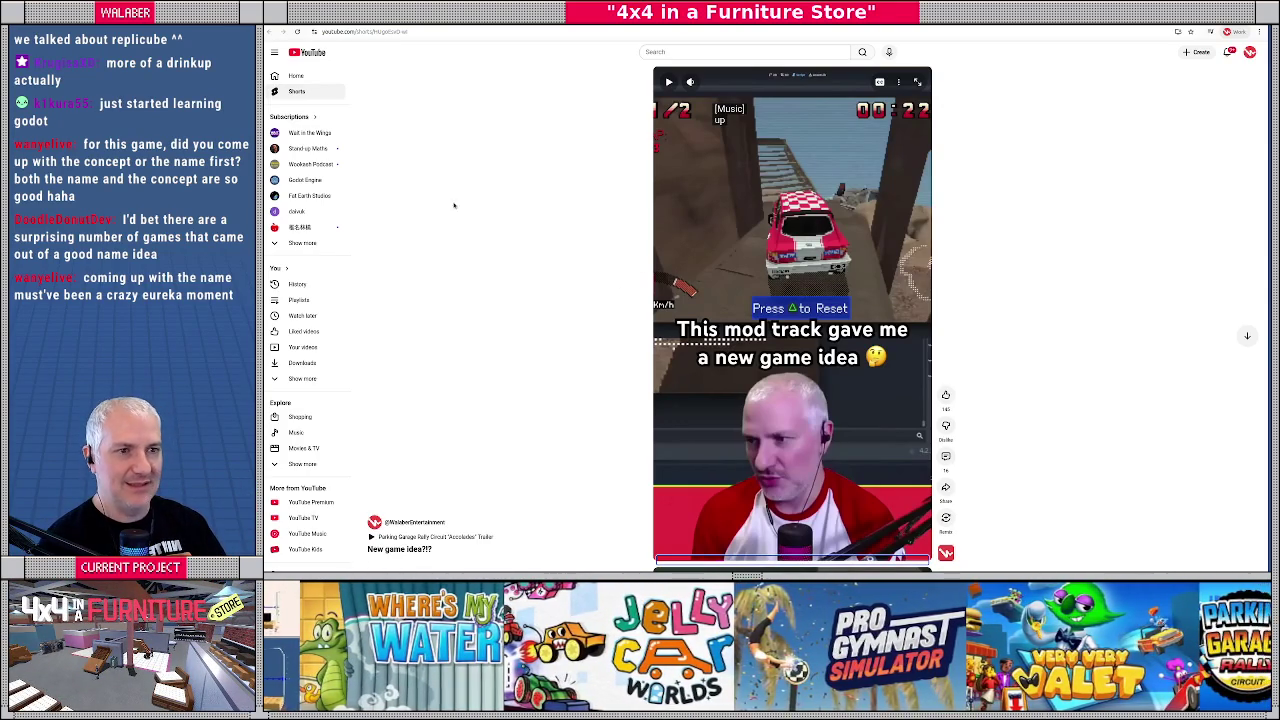
key("alt+Left")
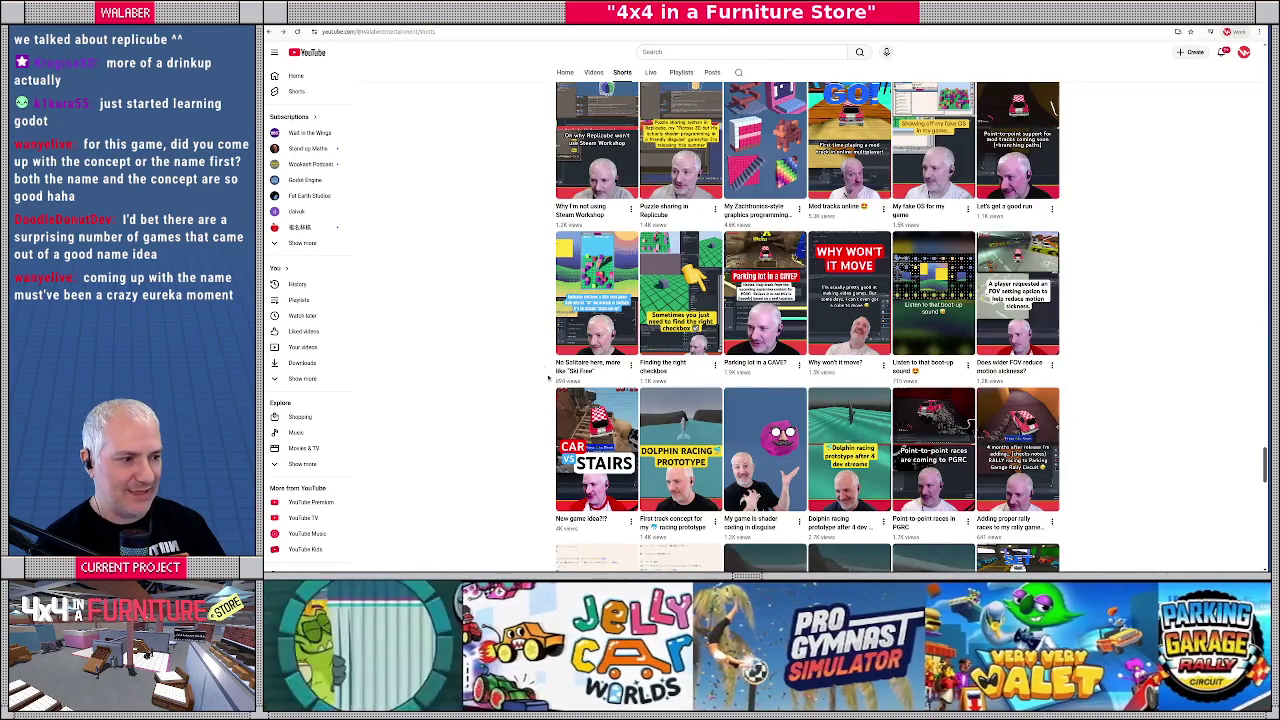
Step: Scroll up the Shorts grid and play a 4x4 truck short
scroll(808, 312, "up", 2)
scroll(684, 290, "up", 1)
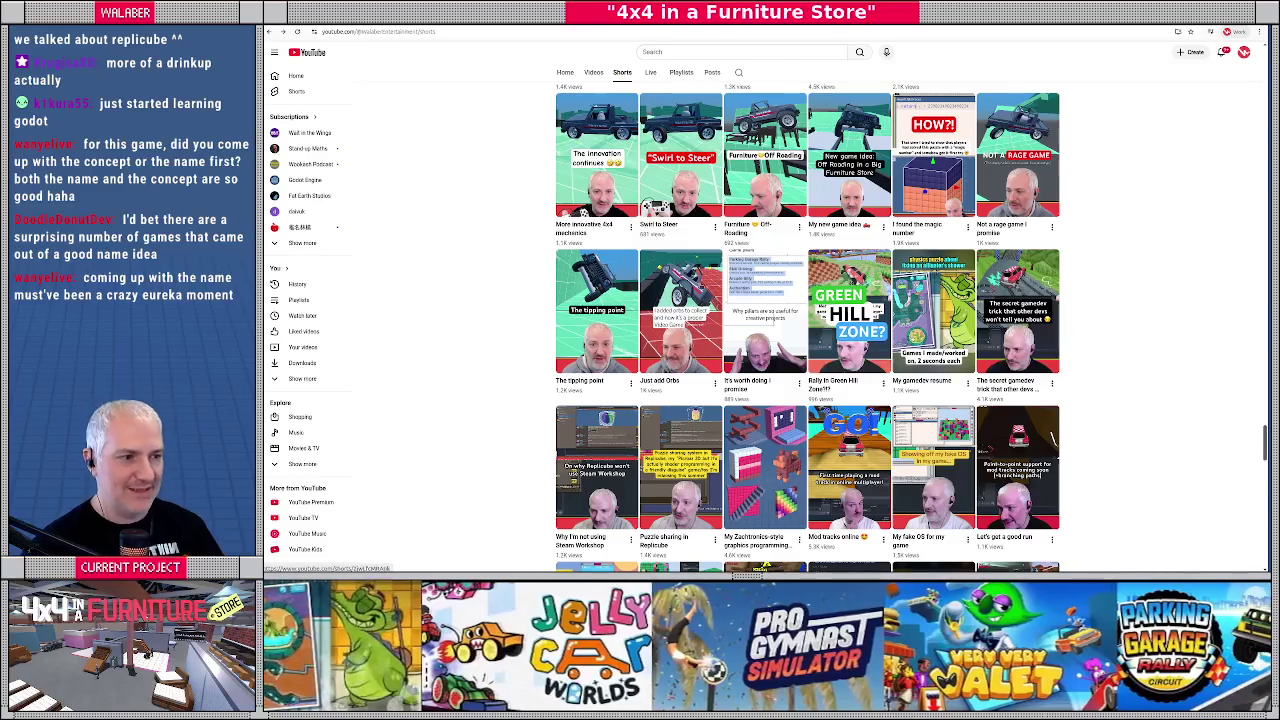
left_click(684, 290)
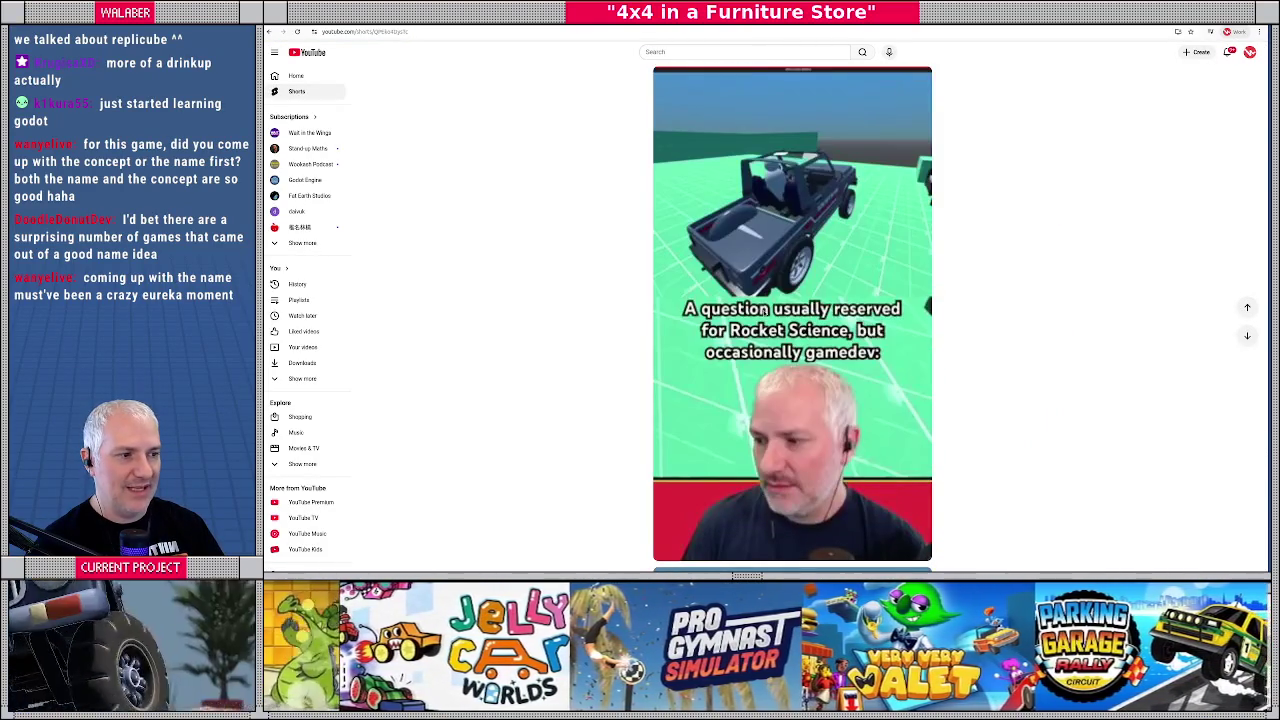
Step: Scroll the Shorts player through successive 4x4 shorts until the 'WIP Copenhagen track' short
scroll(762, 316, "down", 2)
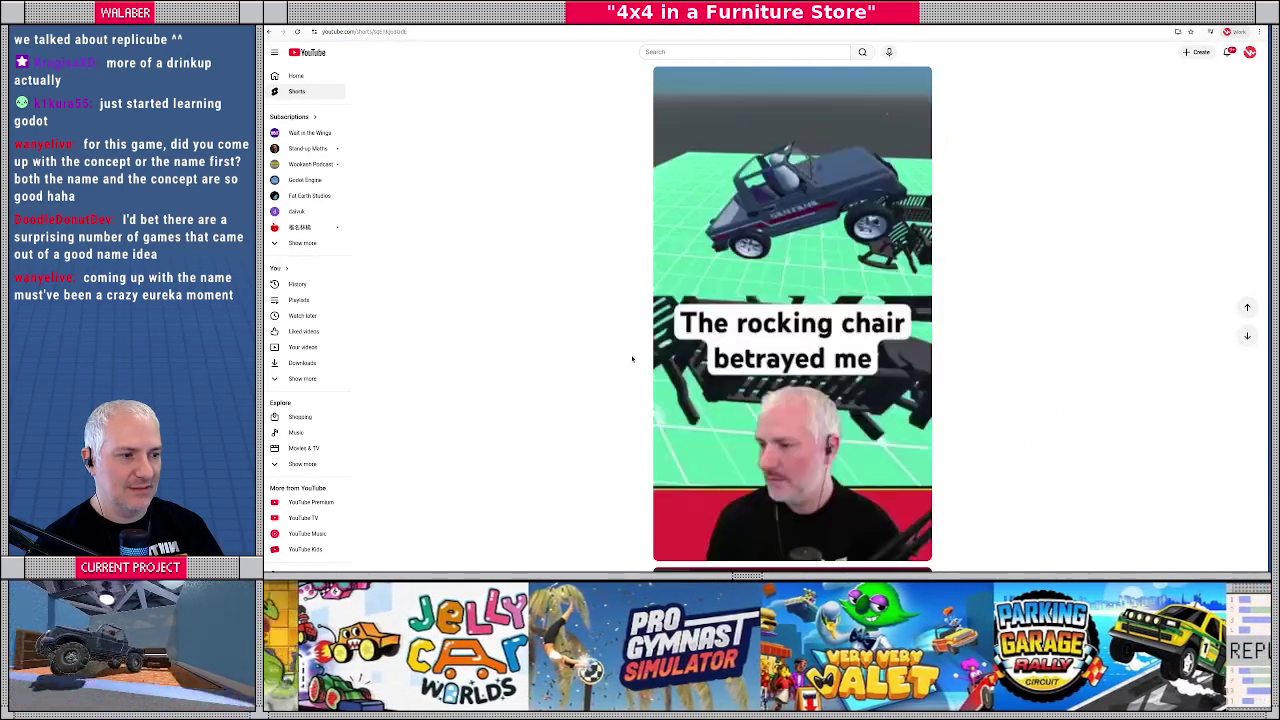
scroll(632, 358, "down", 1)
scroll(632, 358, "down", 1)
scroll(632, 358, "down", 1)
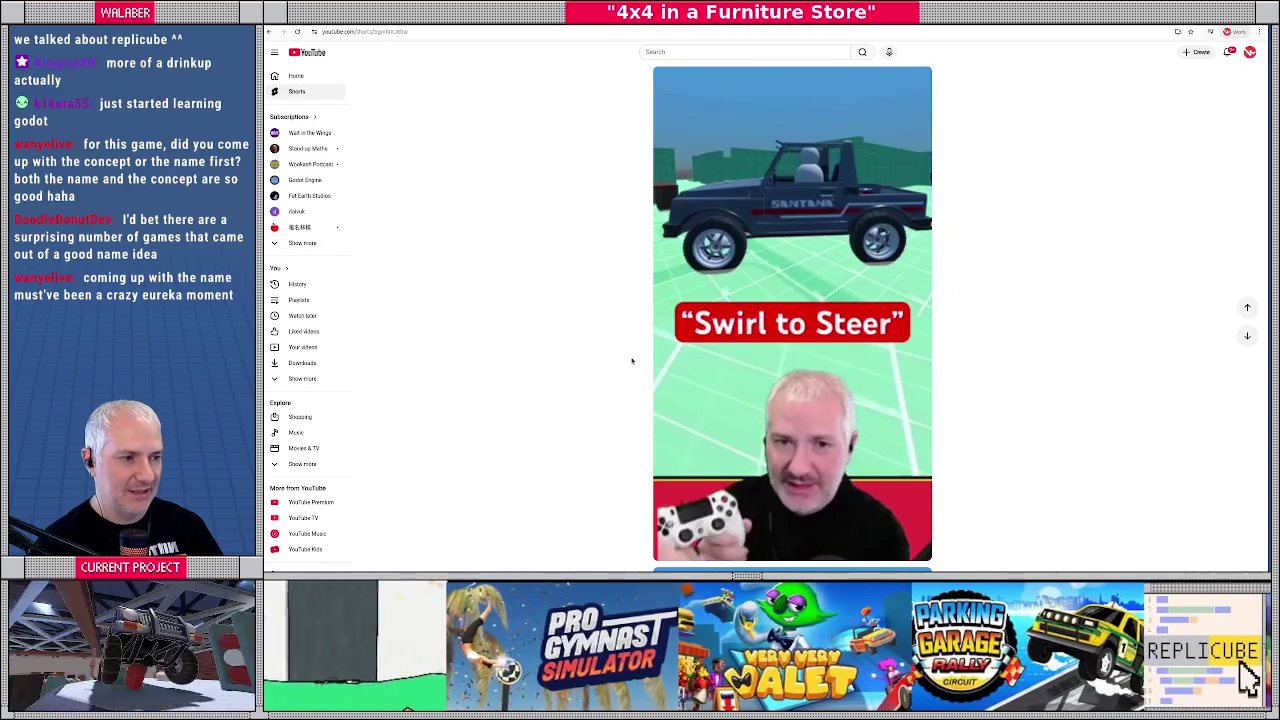
scroll(632, 355, "down", 1)
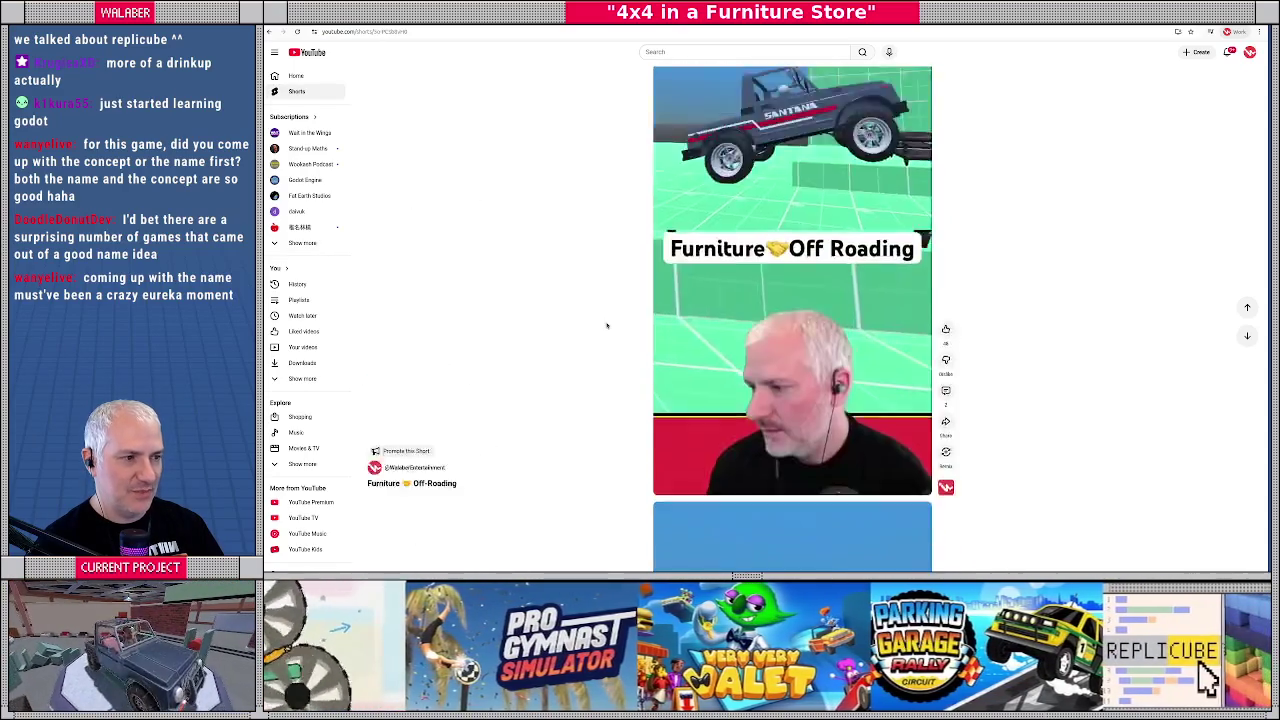
scroll(608, 327, "down", 1)
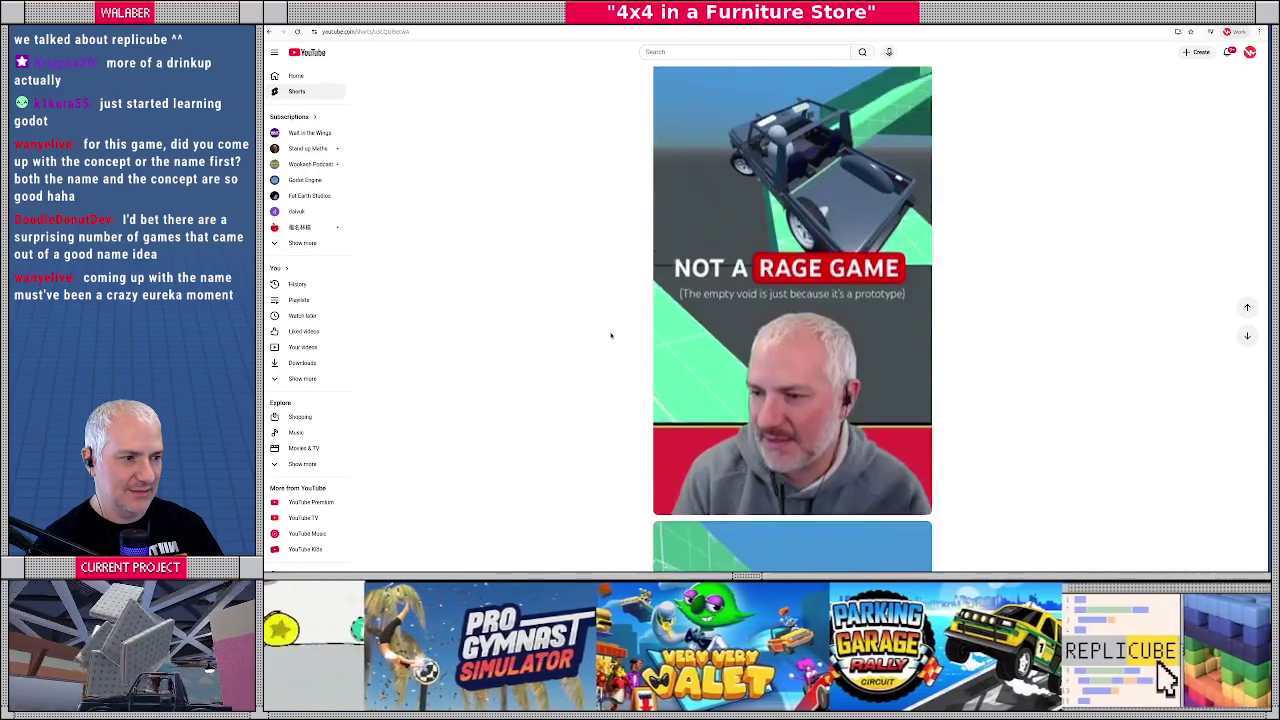
scroll(610, 332, "down", 1)
scroll(611, 334, "down", 1)
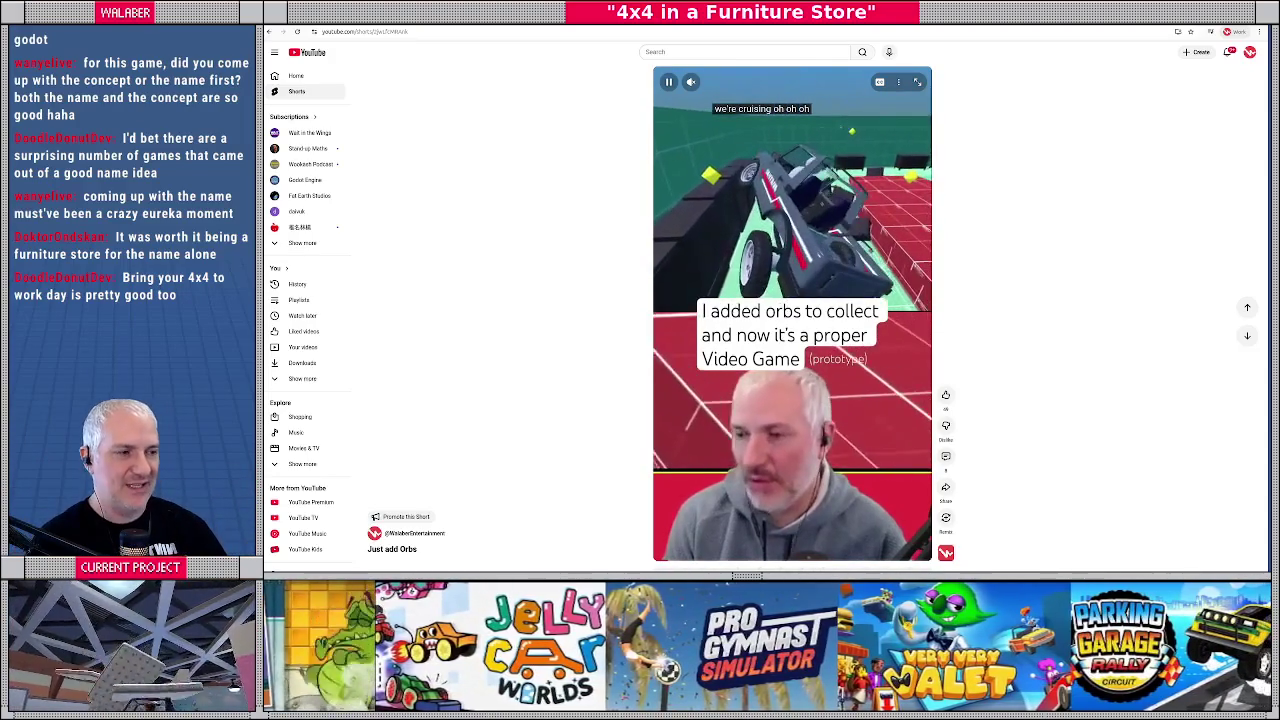
scroll(625, 245, "down", 1)
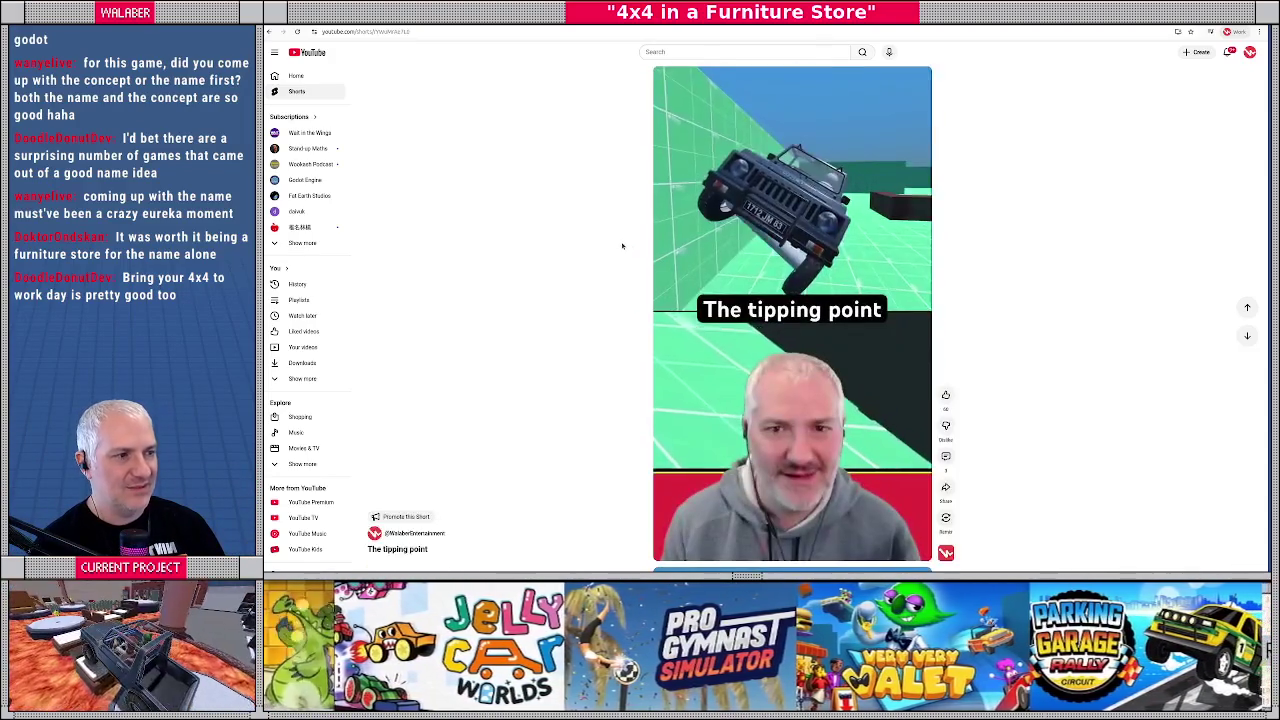
scroll(636, 240, "down", 1)
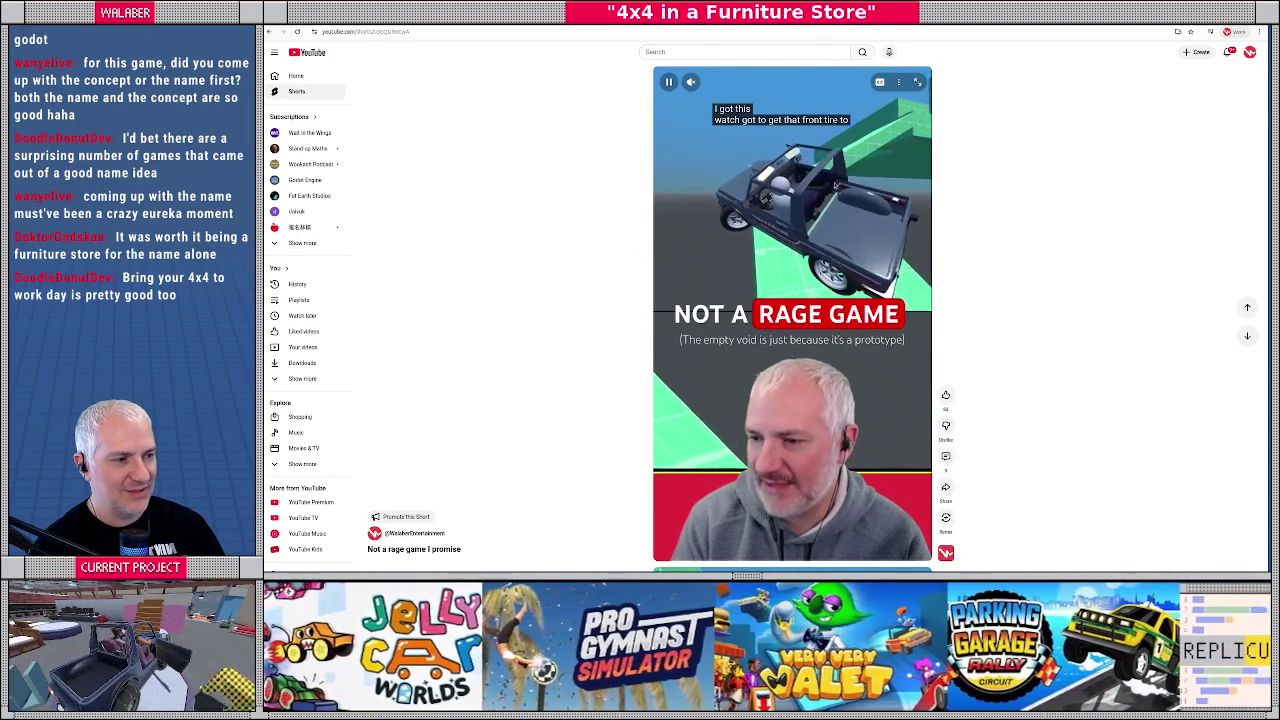
scroll(606, 217, "up", 3)
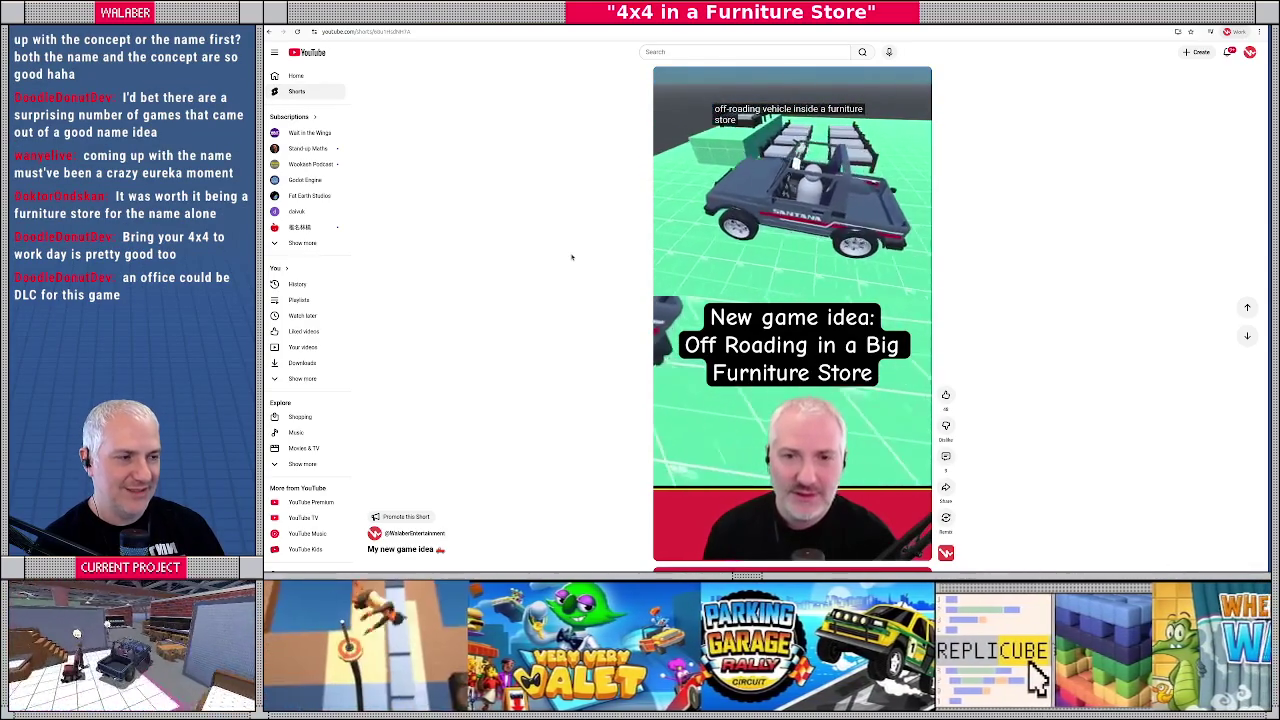
mouse_move(824, 185)
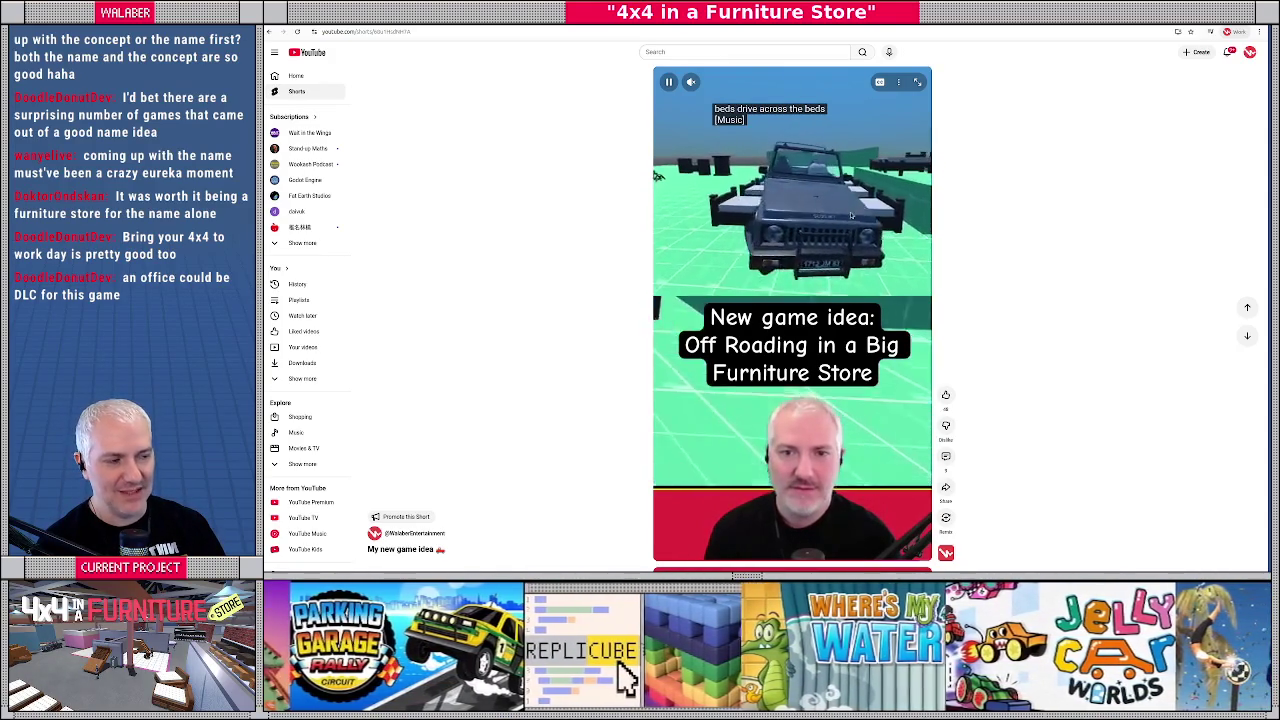
scroll(810, 253, "down", 1)
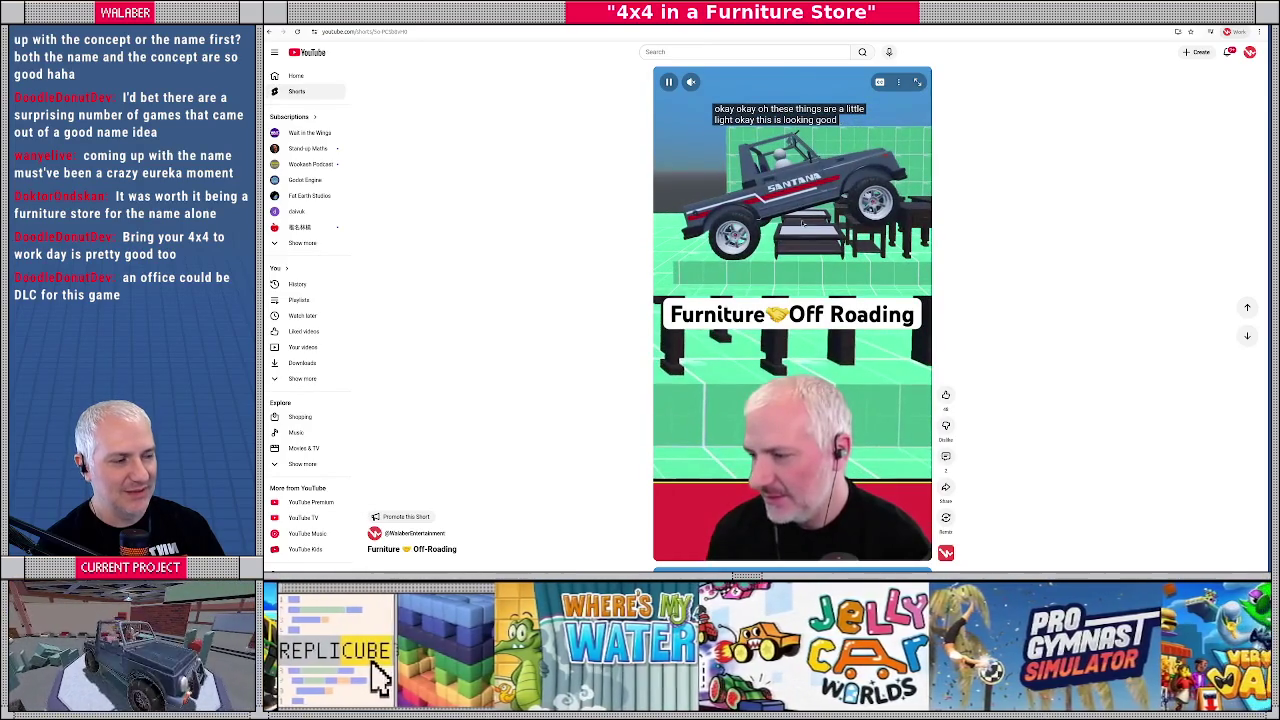
scroll(830, 220, "down", 1)
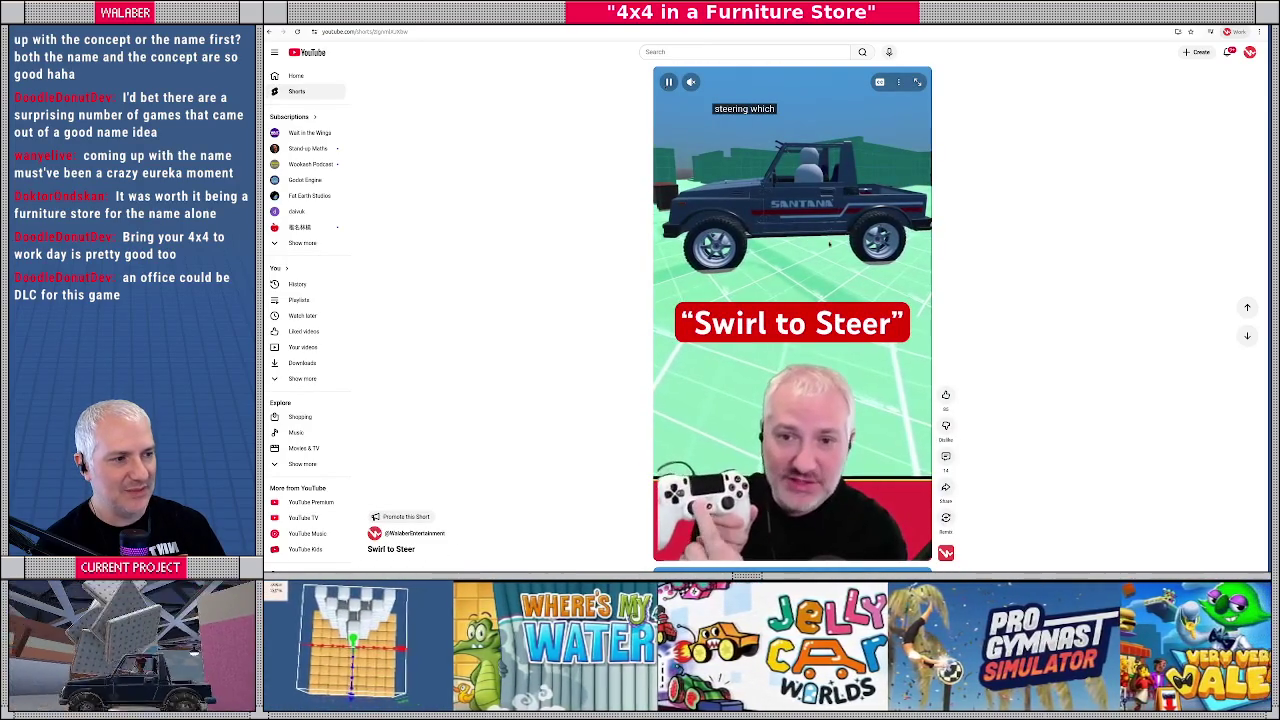
scroll(760, 262, "down", 1)
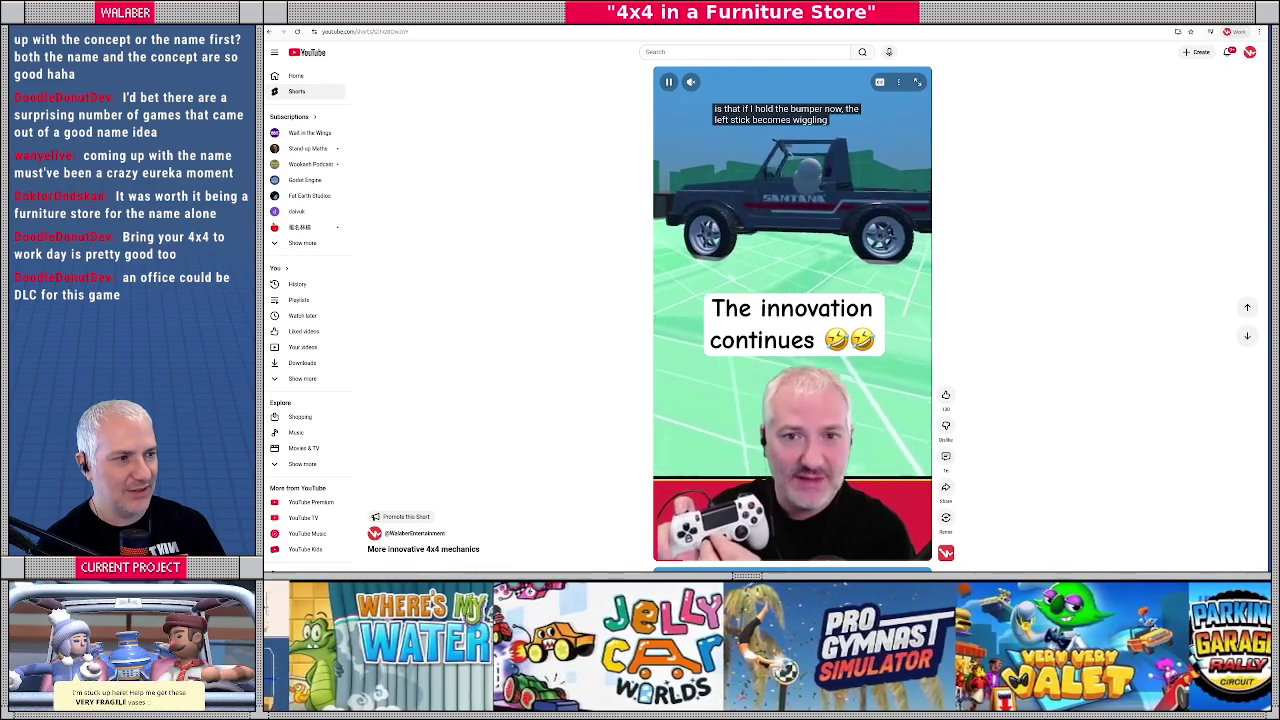
scroll(784, 253, "down", 1)
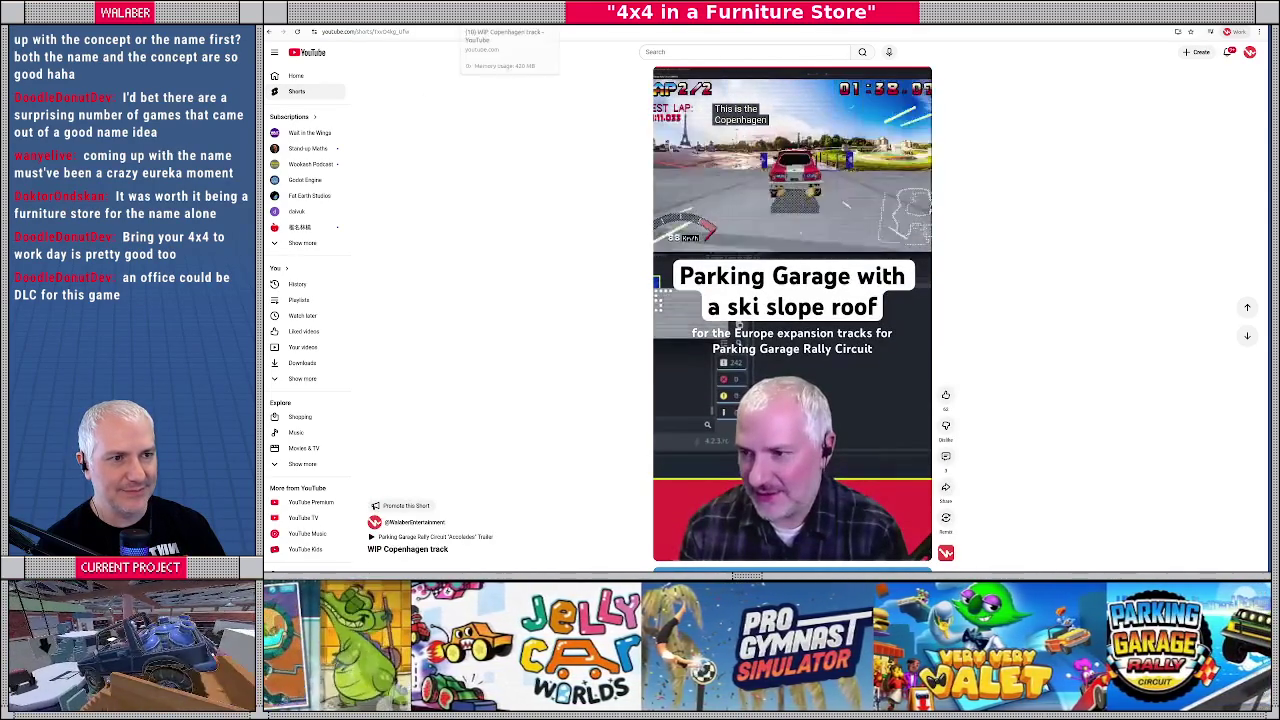
left_click(414, 521)
key("alt+Left")
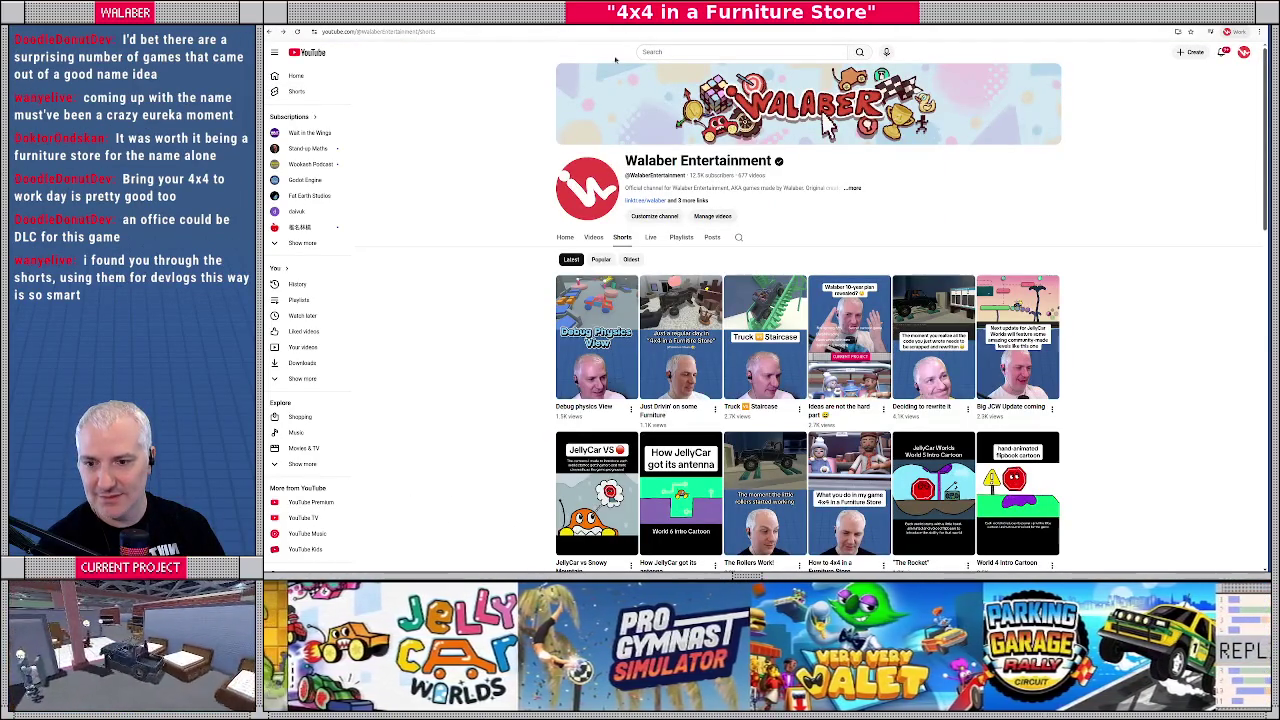
scroll(542, 335, "down", 7)
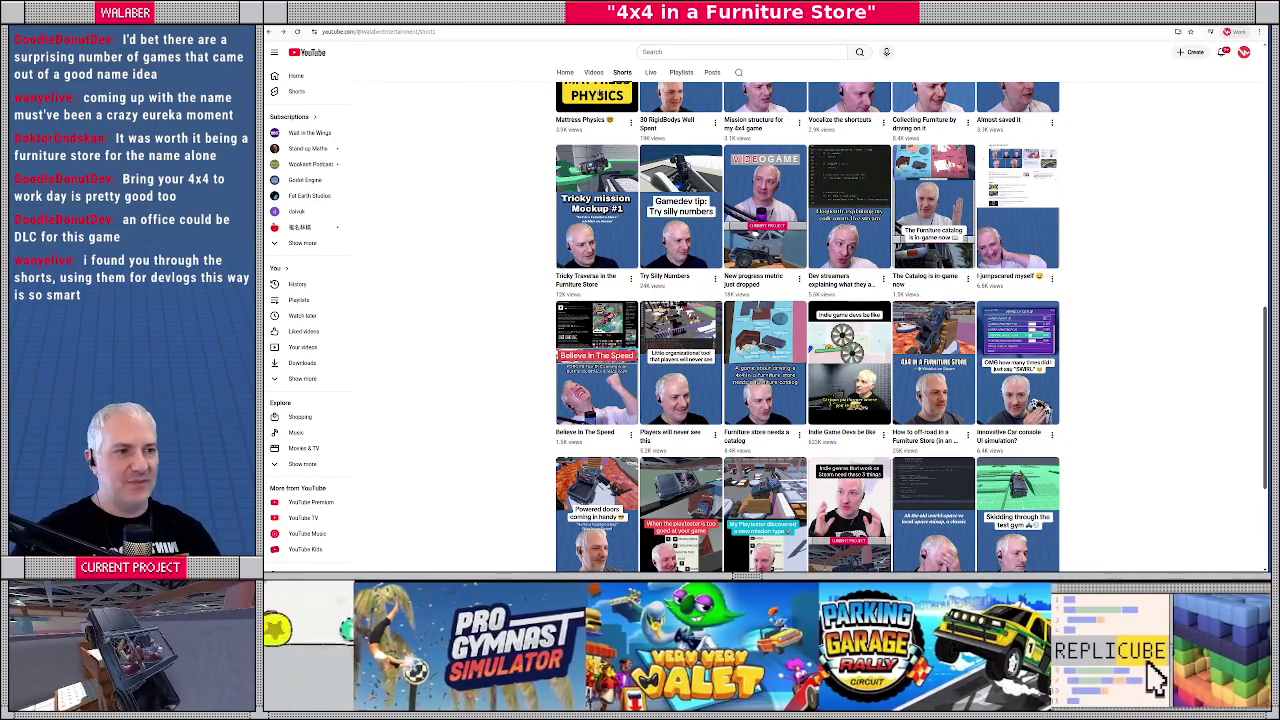
left_click(600, 76)
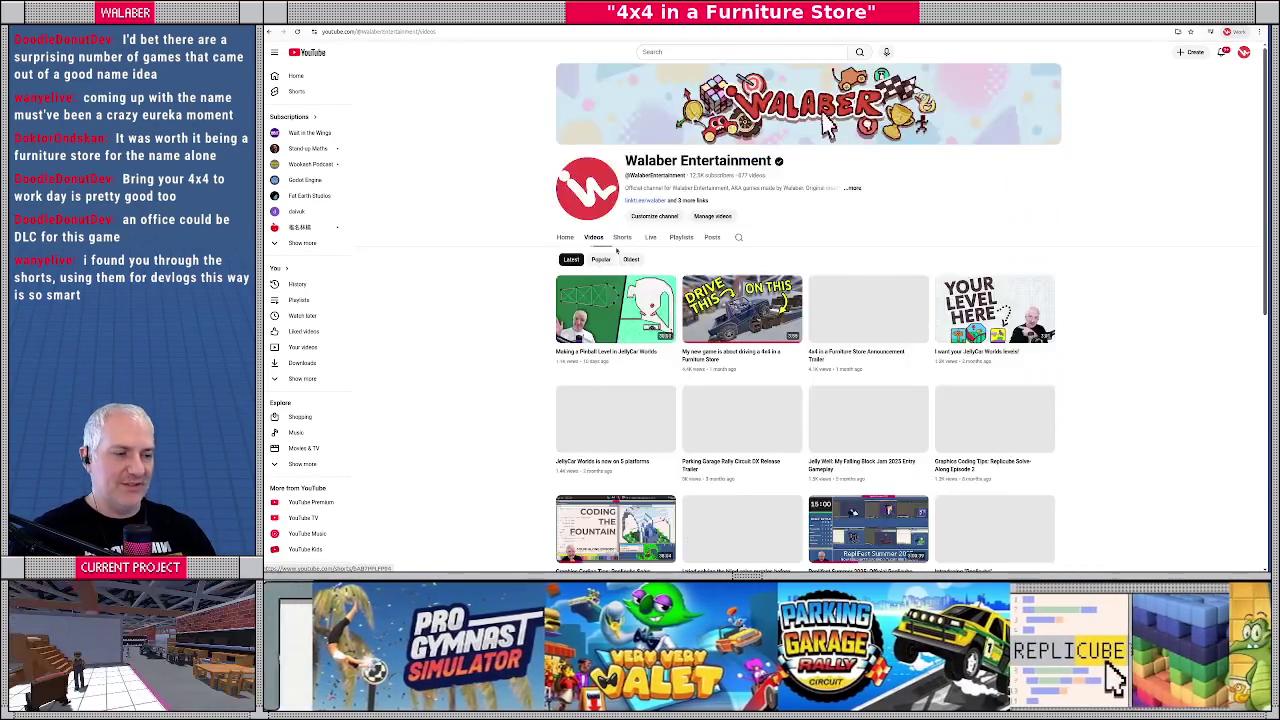
scroll(498, 353, "down", 5)
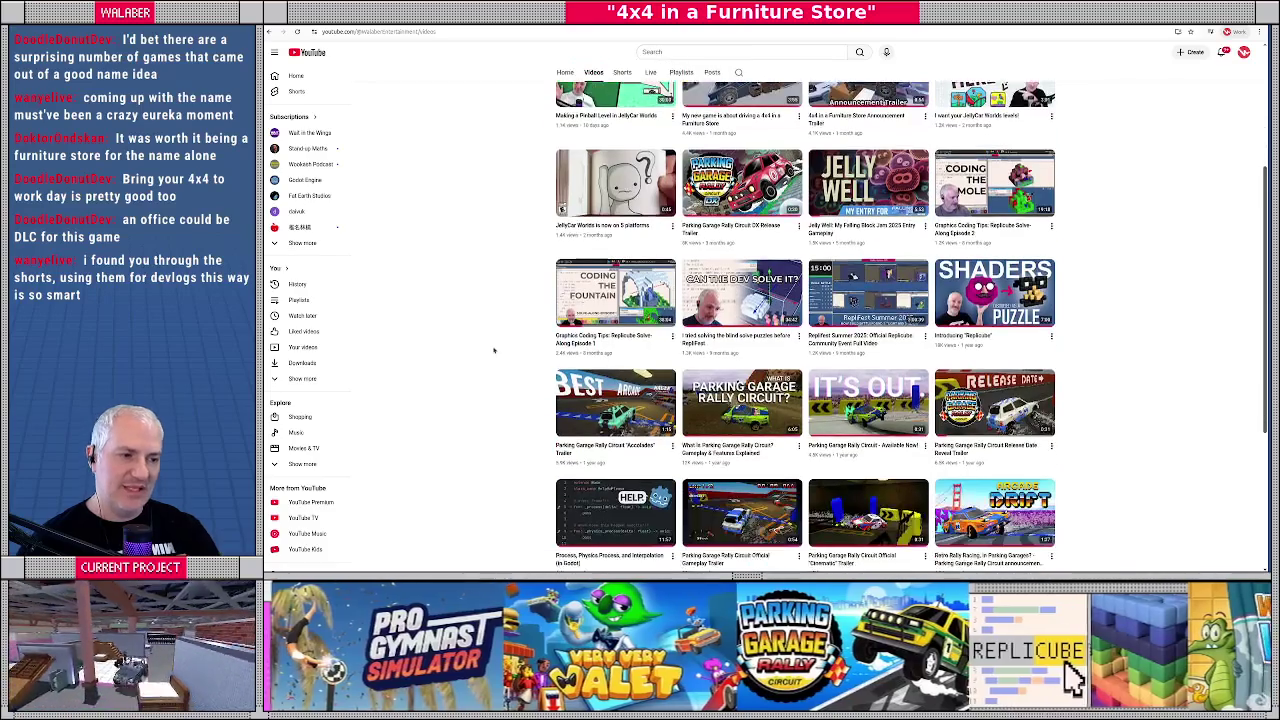
scroll(506, 327, "down", 2)
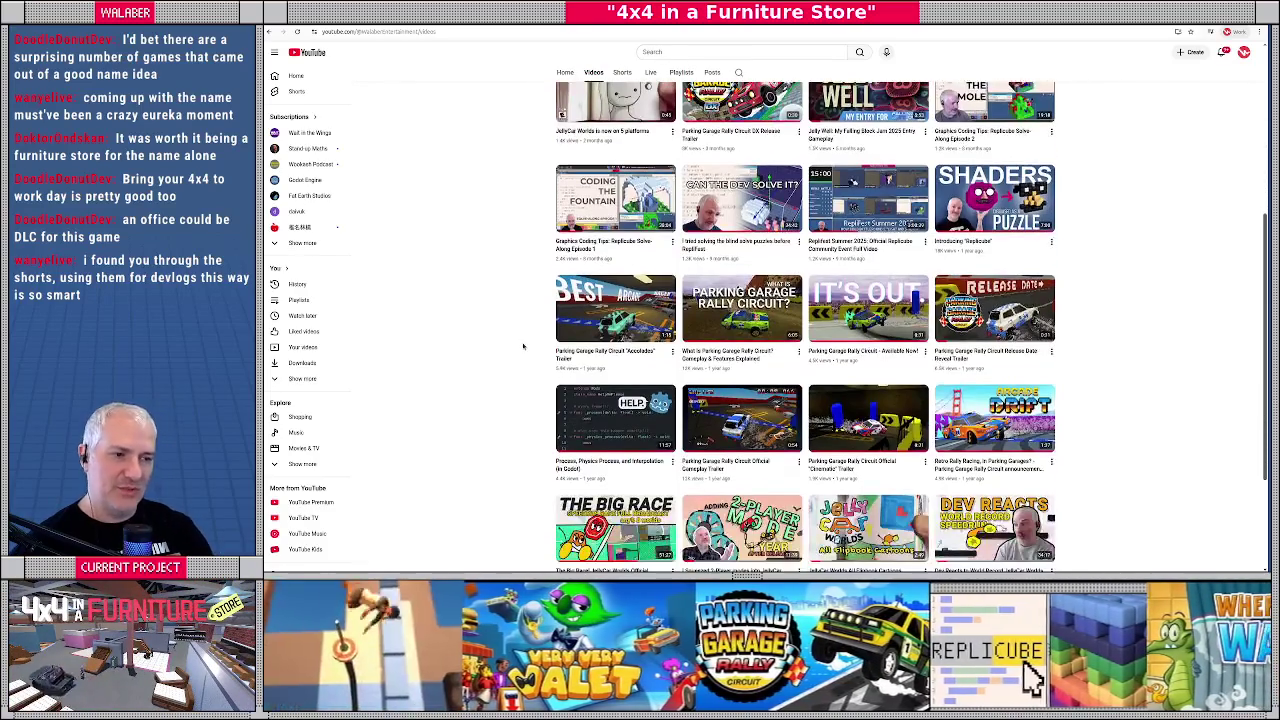
scroll(522, 346, "down", 2)
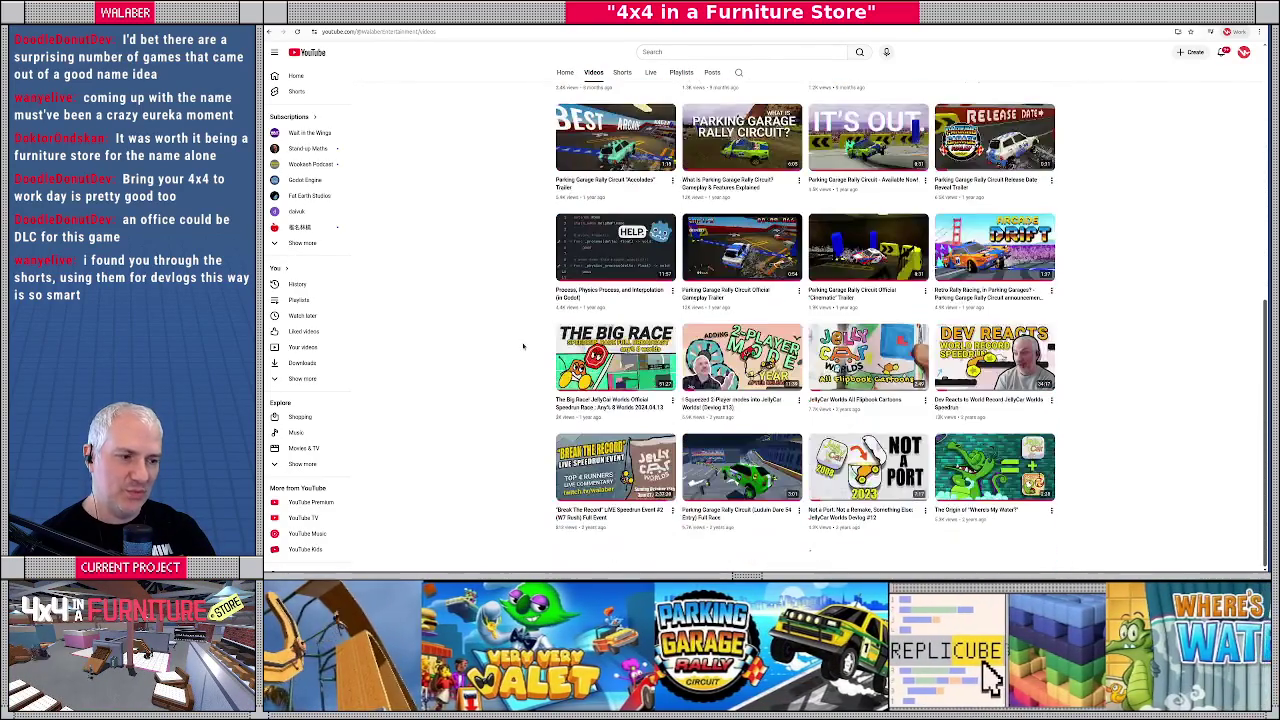
scroll(522, 346, "down", 3)
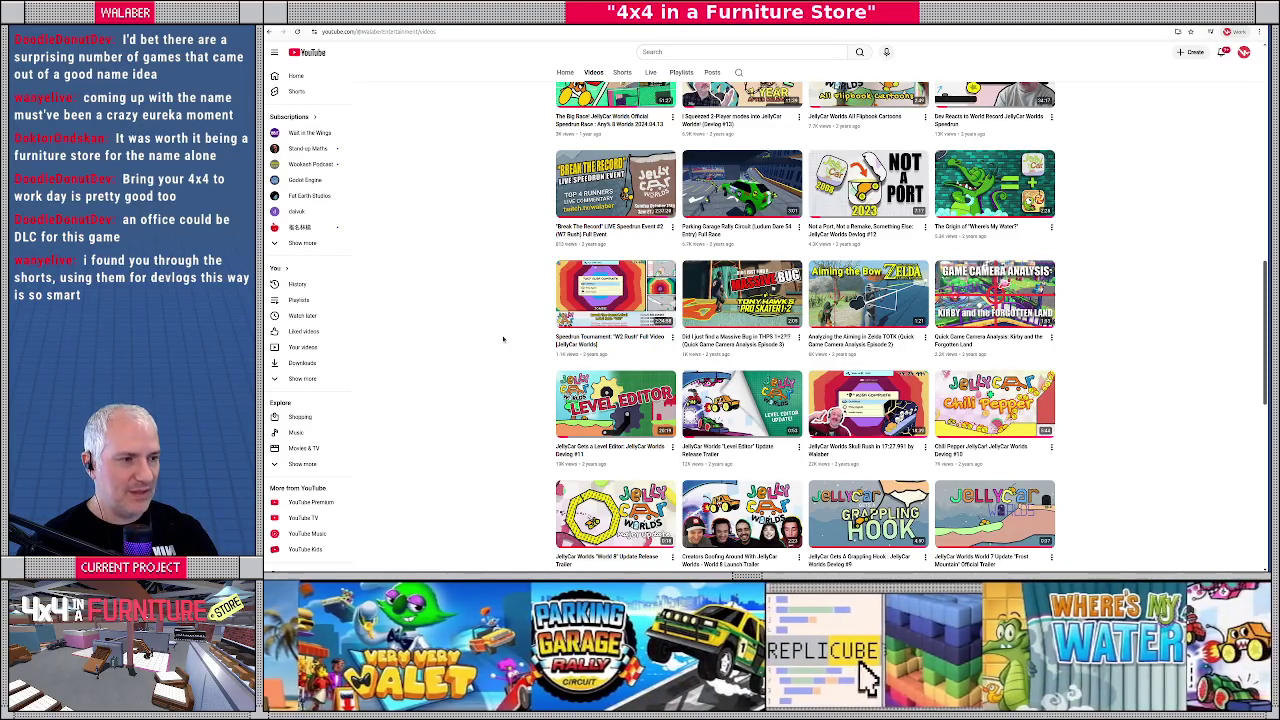
scroll(505, 240, "up", 3)
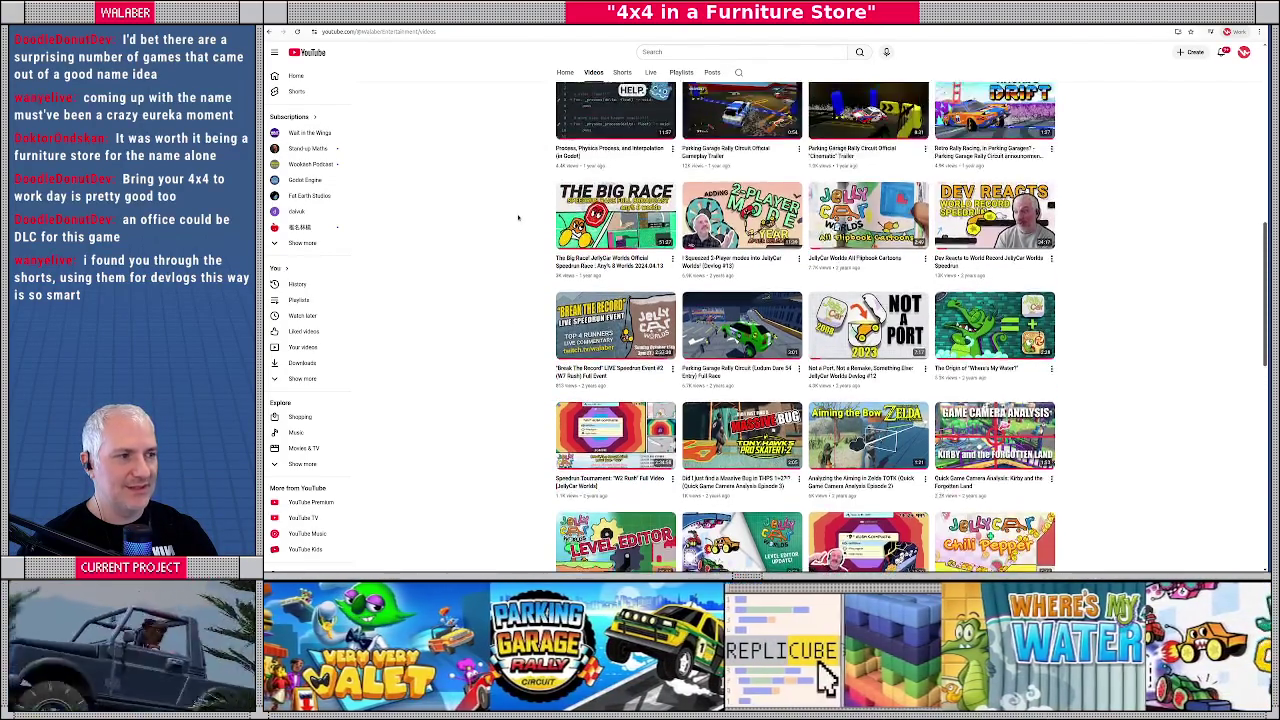
scroll(520, 223, "down", 2)
scroll(521, 240, "down", 10)
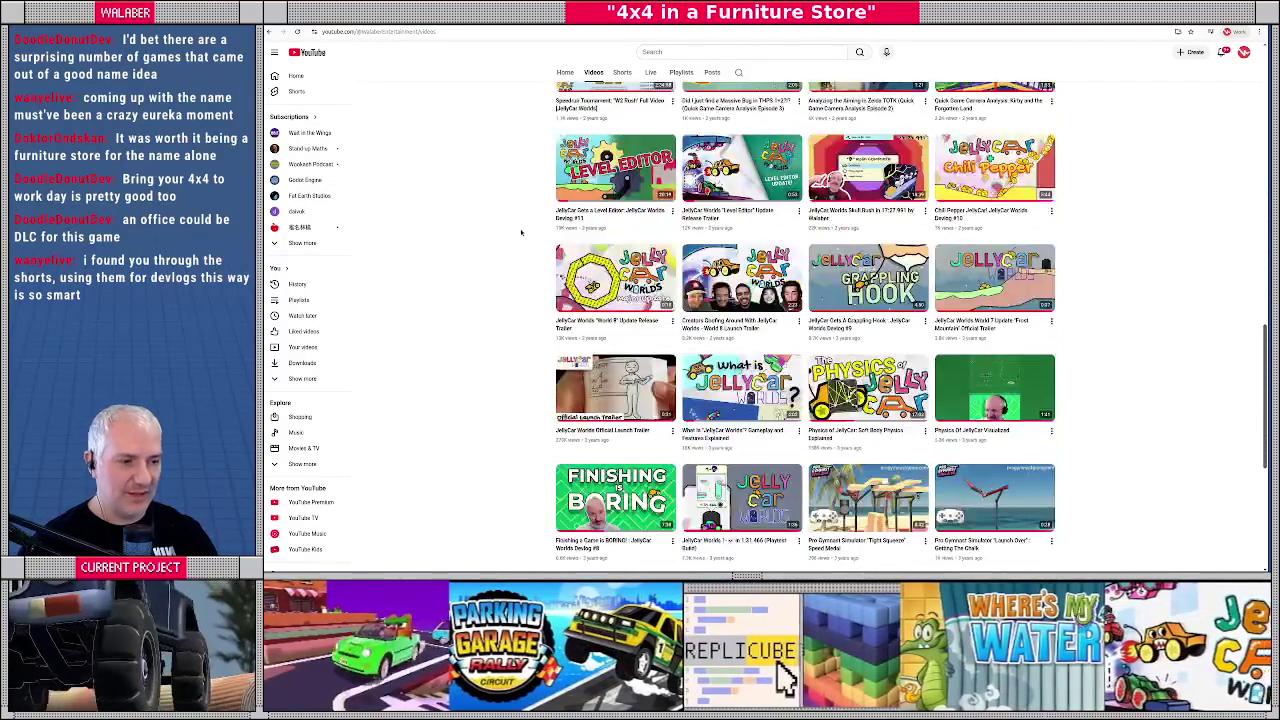
scroll(522, 262, "down", 2)
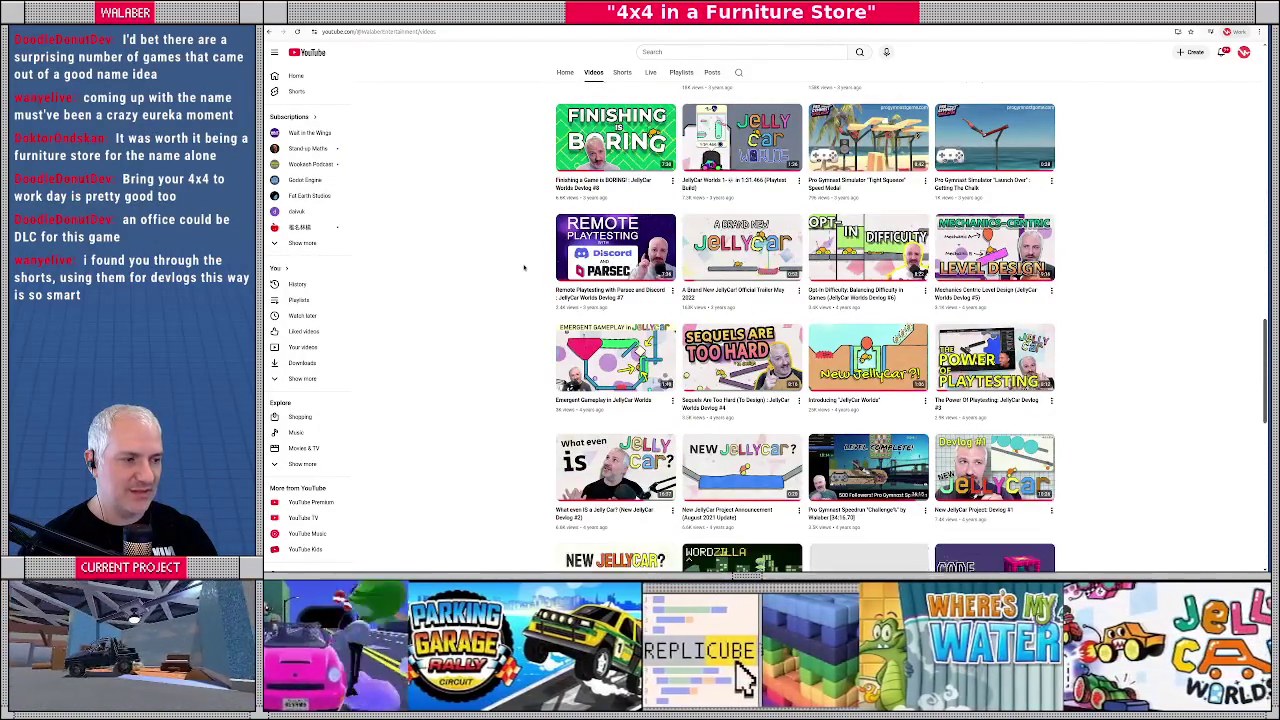
scroll(523, 267, "down", 4)
scroll(525, 269, "up", 5)
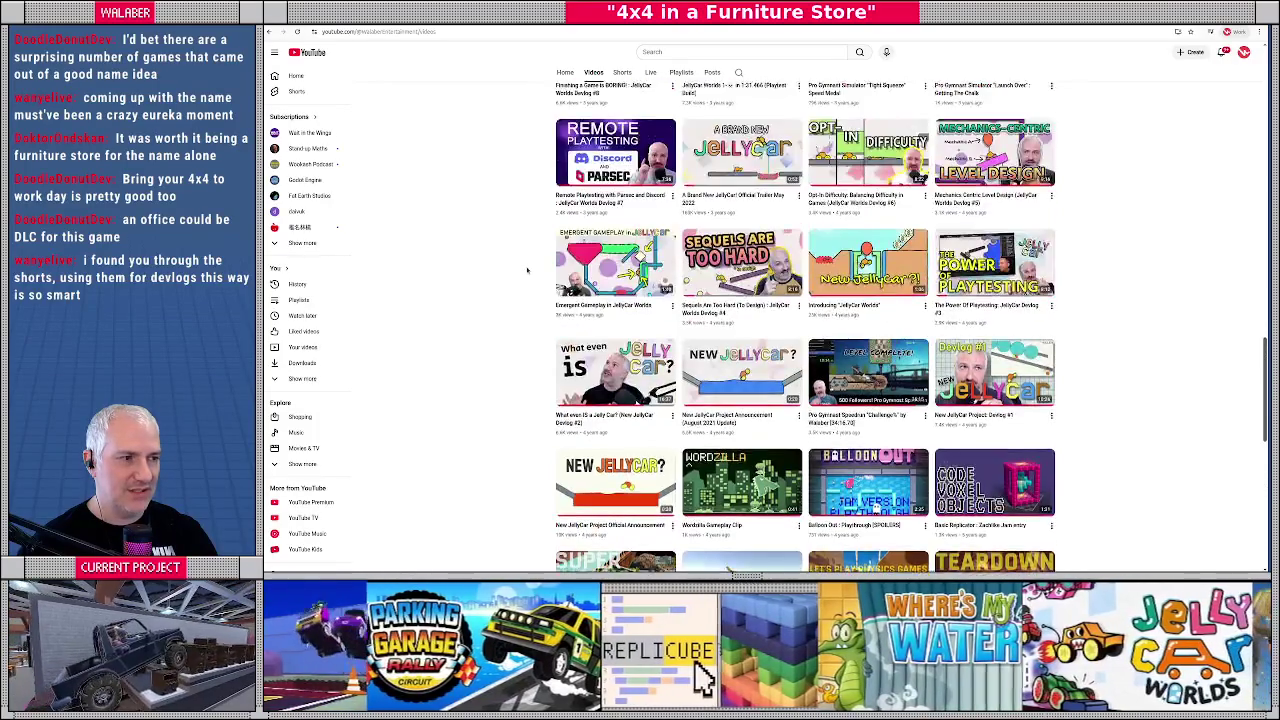
scroll(528, 271, "up", 8)
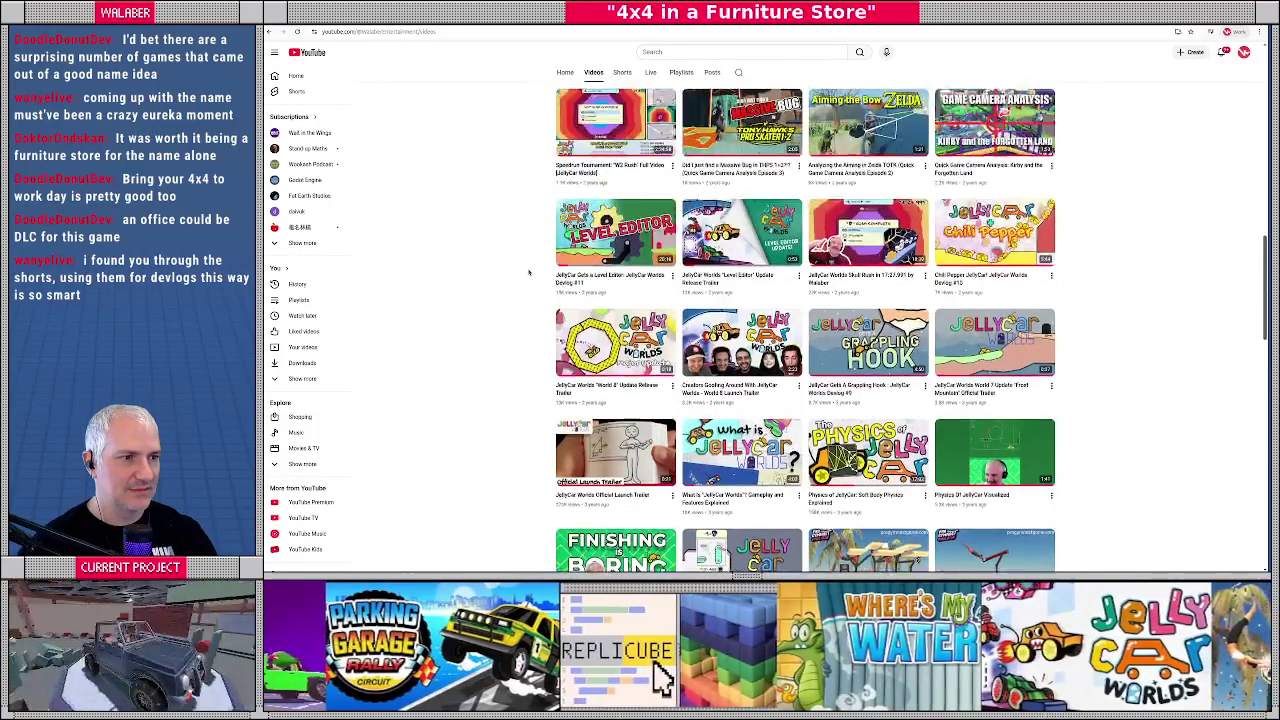
scroll(529, 271, "up", 3)
scroll(529, 271, "up", 8)
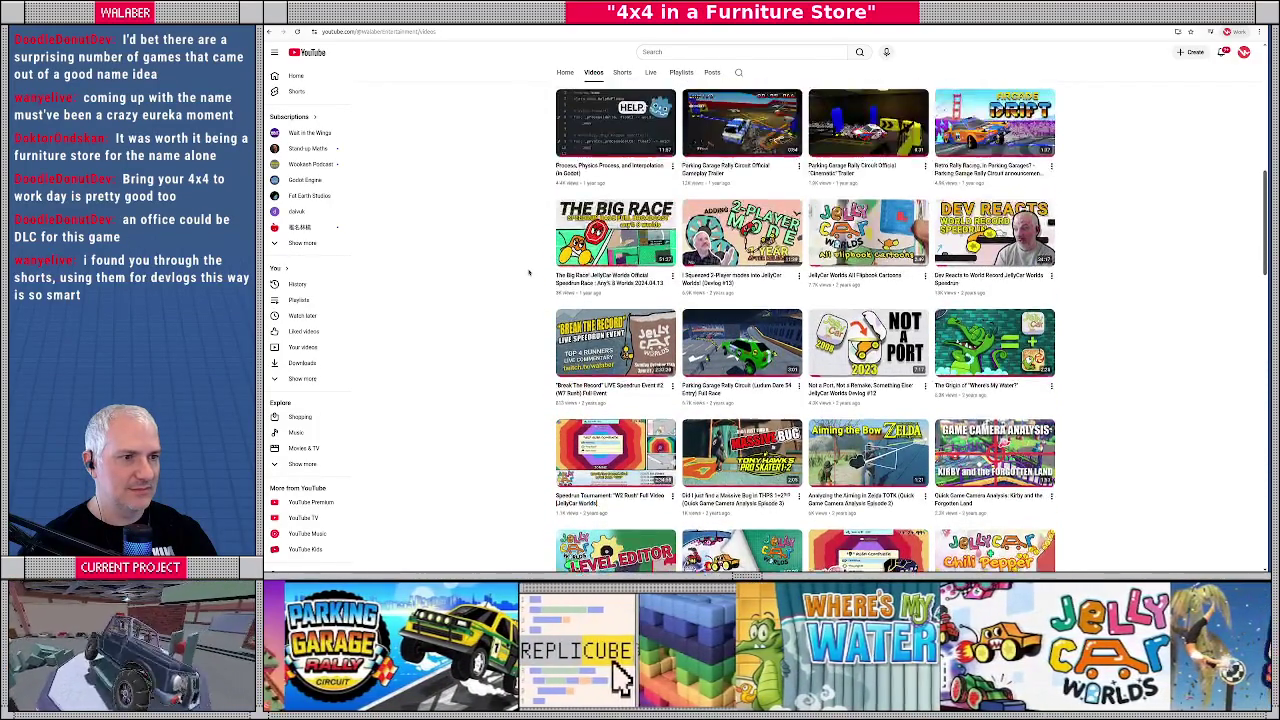
scroll(529, 271, "up", 6)
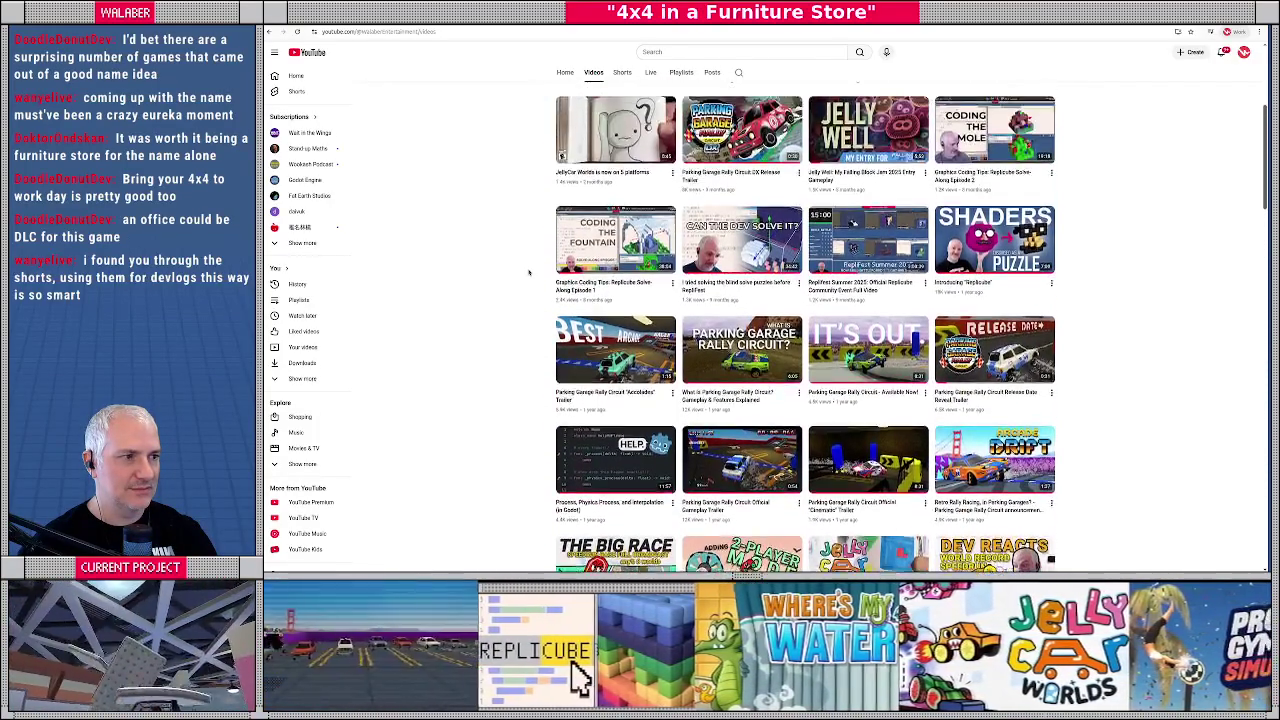
scroll(530, 277, "down", 5)
scroll(530, 277, "down", 4)
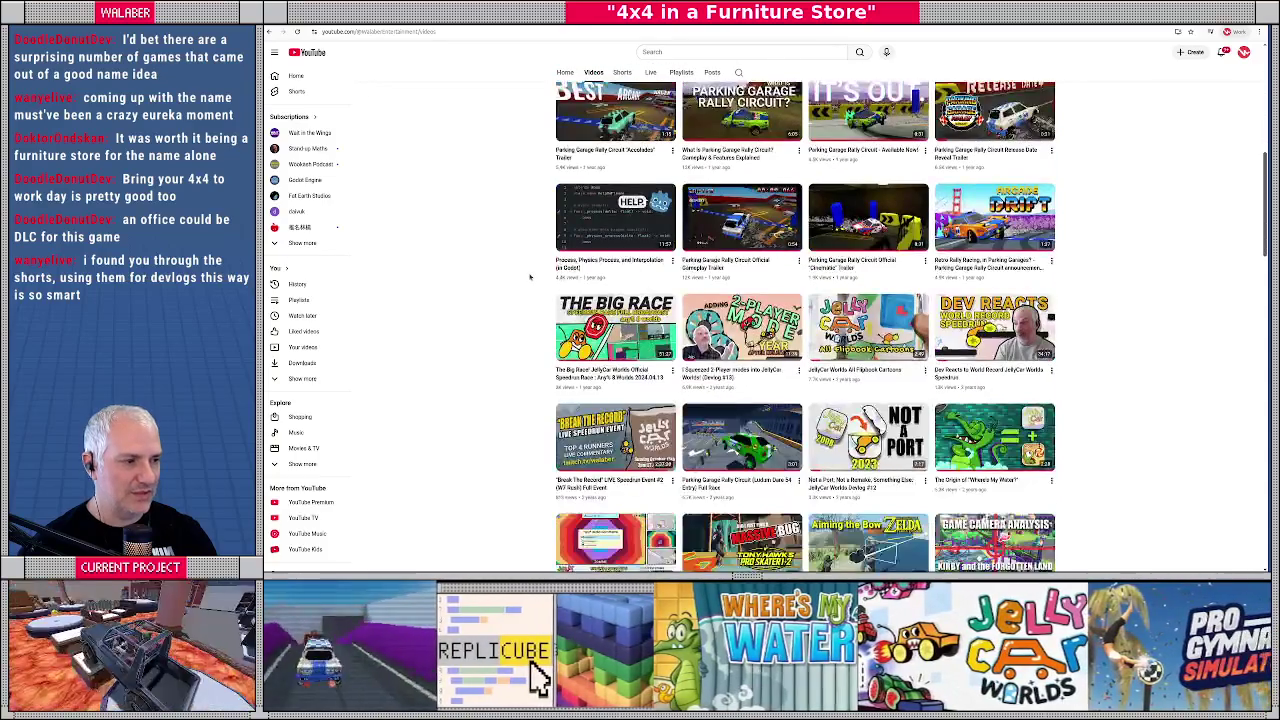
scroll(530, 277, "down", 4)
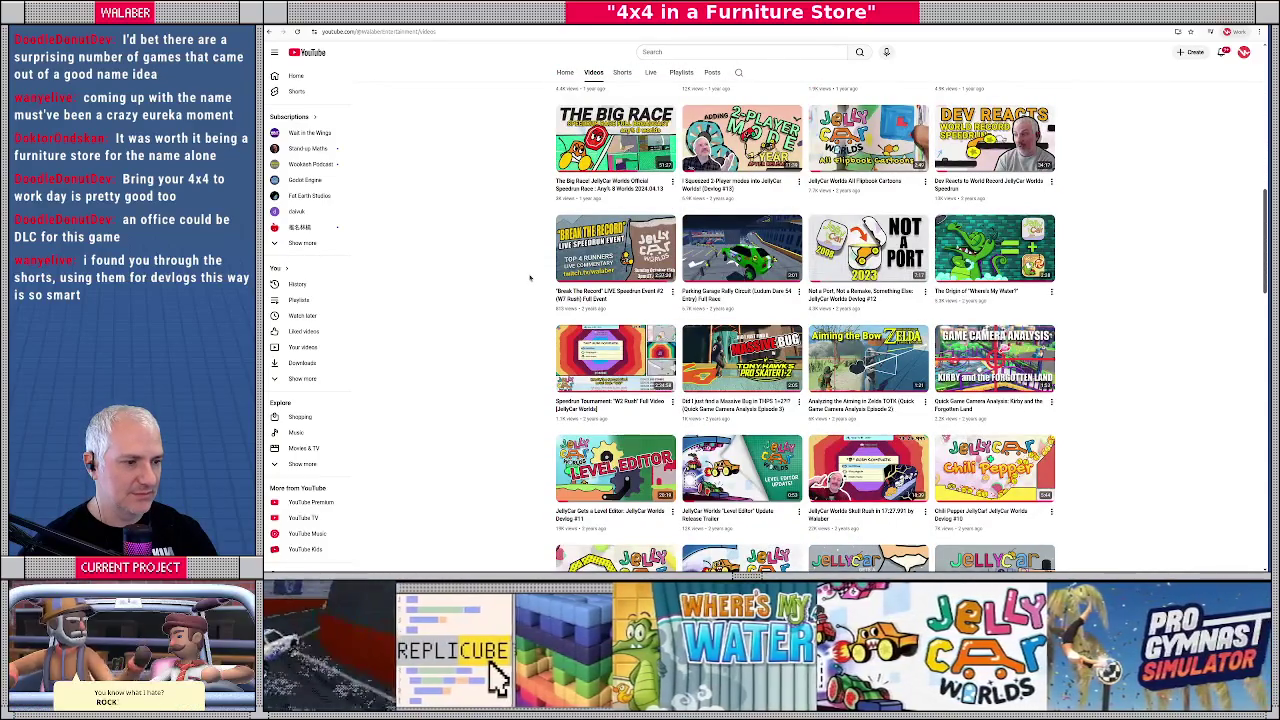
scroll(530, 277, "down", 15)
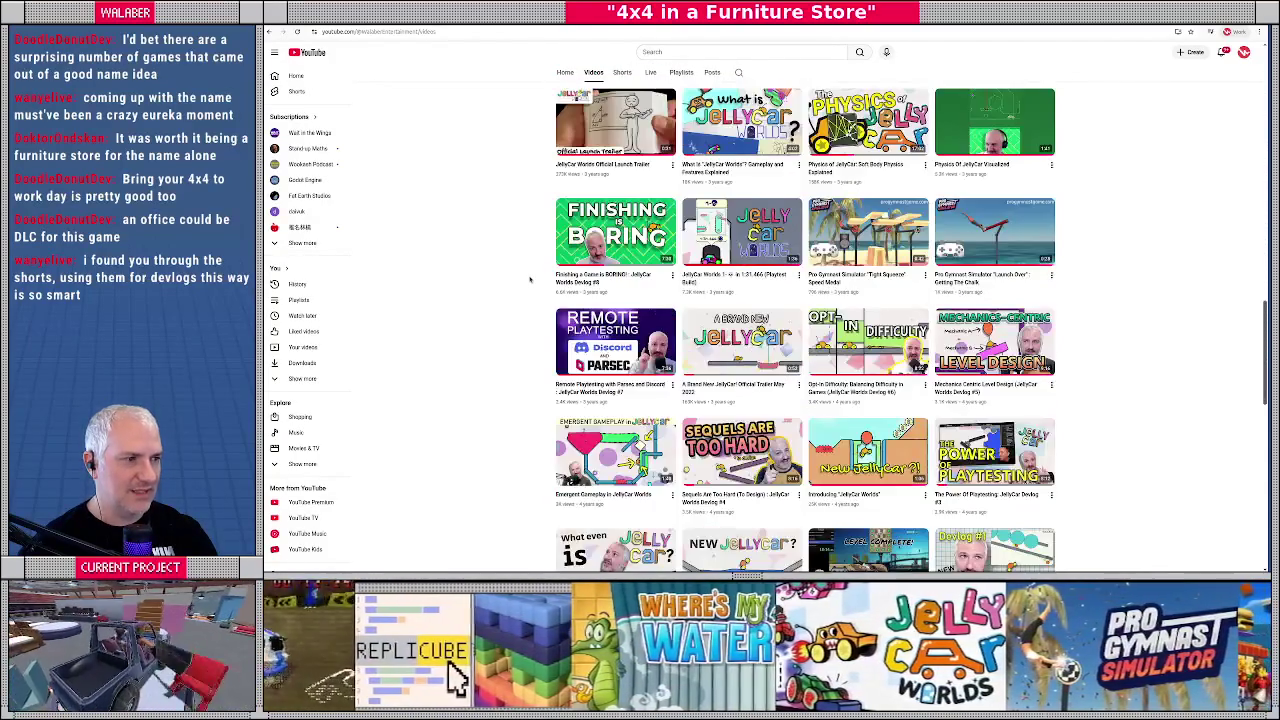
scroll(697, 270, "up", 2)
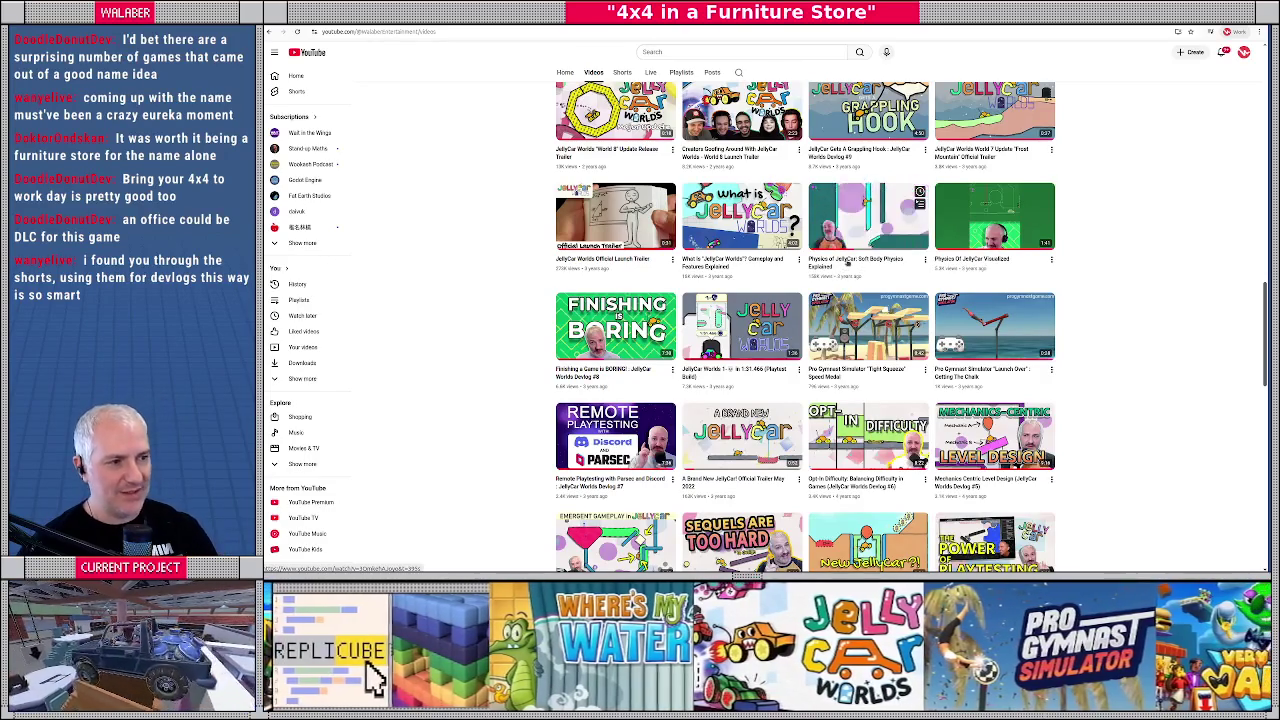
scroll(848, 262, "up", 1)
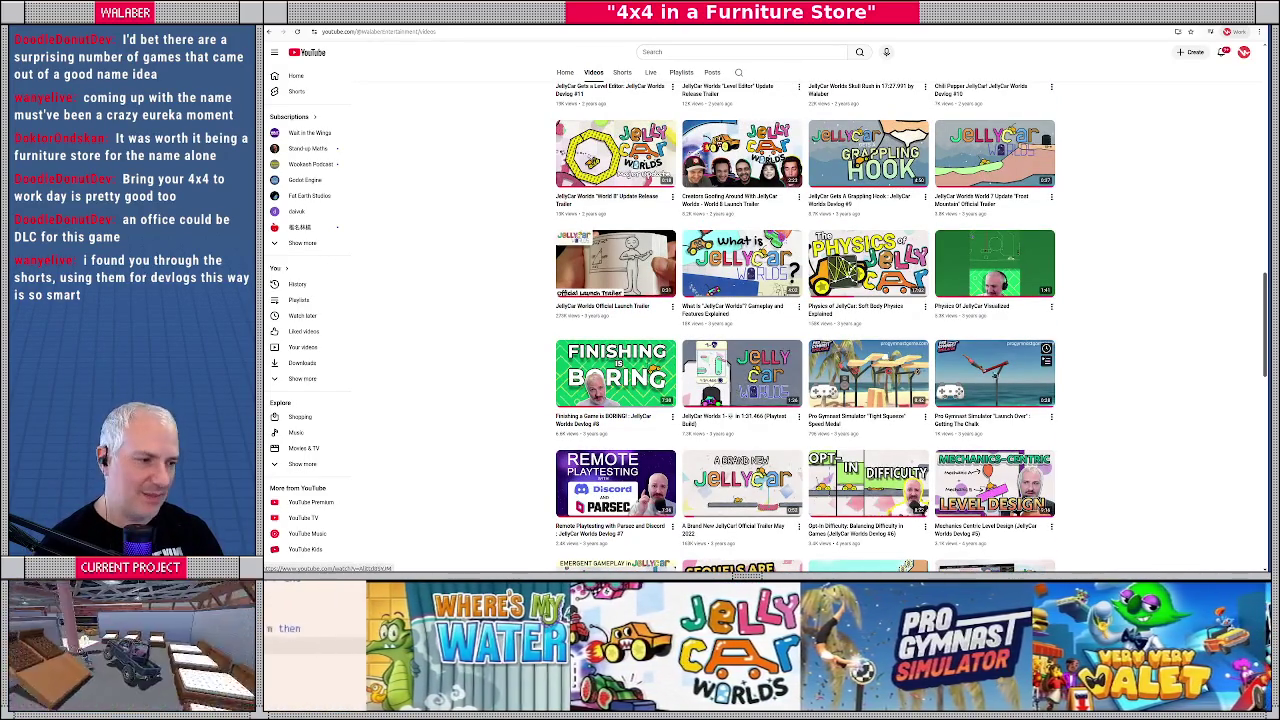
scroll(745, 343, "up", 8)
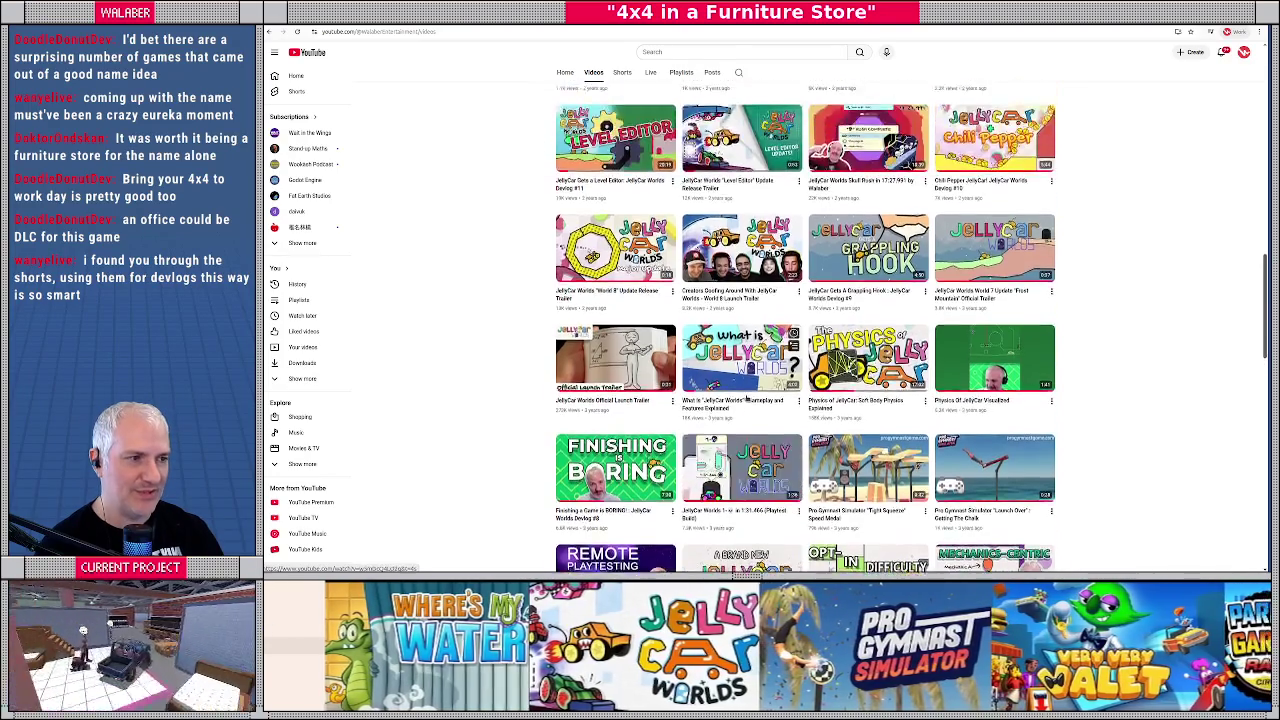
scroll(745, 343, "up", 6)
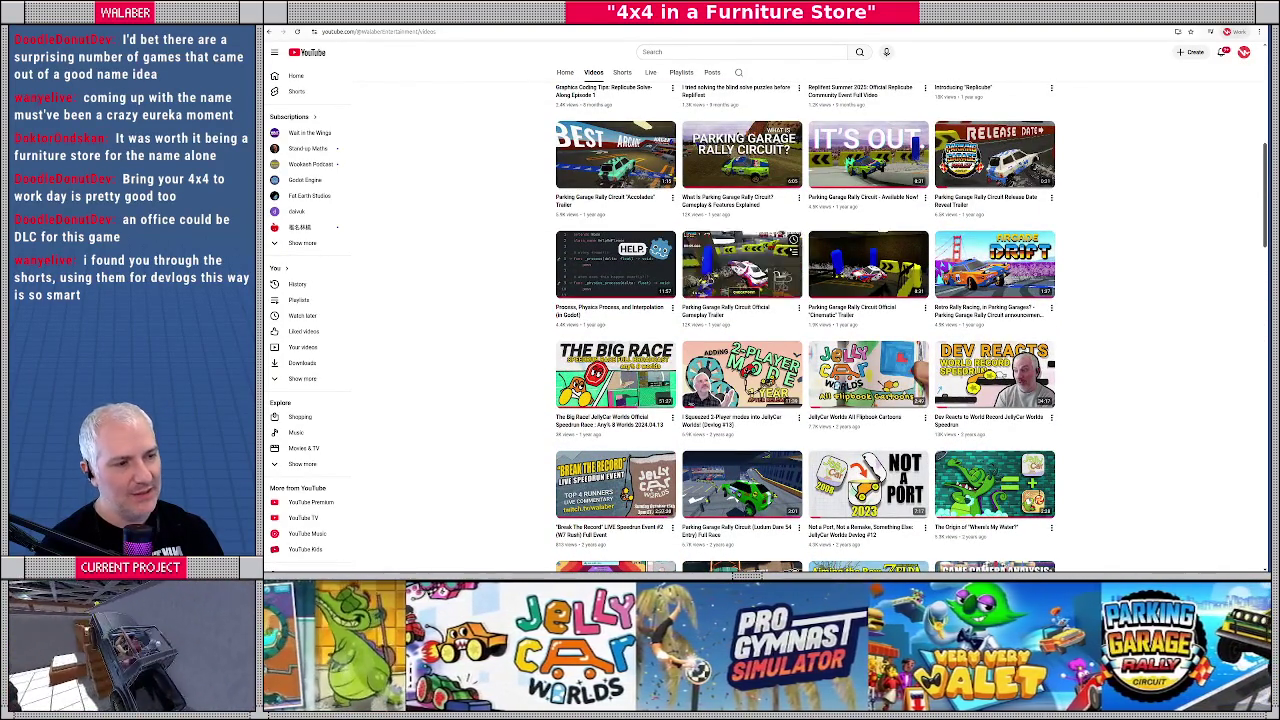
Step: Open the channel's Shorts tab and scroll down through the shorts
left_click(621, 72)
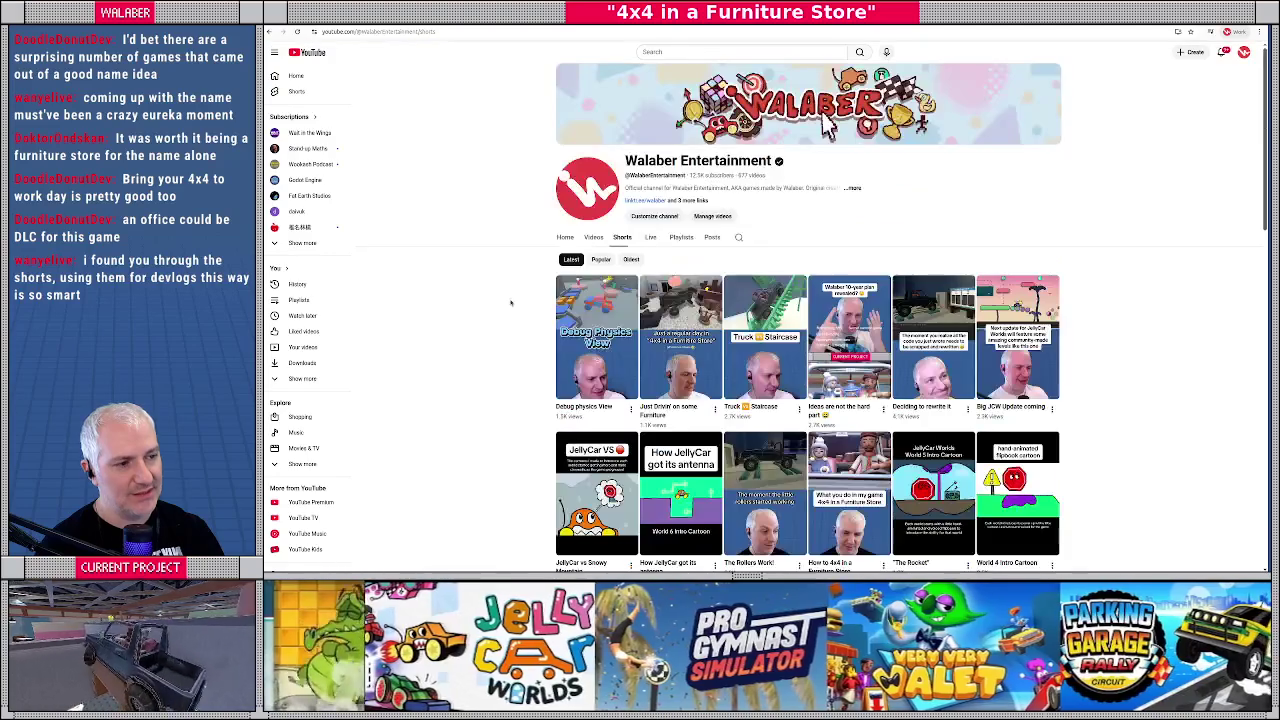
scroll(510, 302, "down", 13)
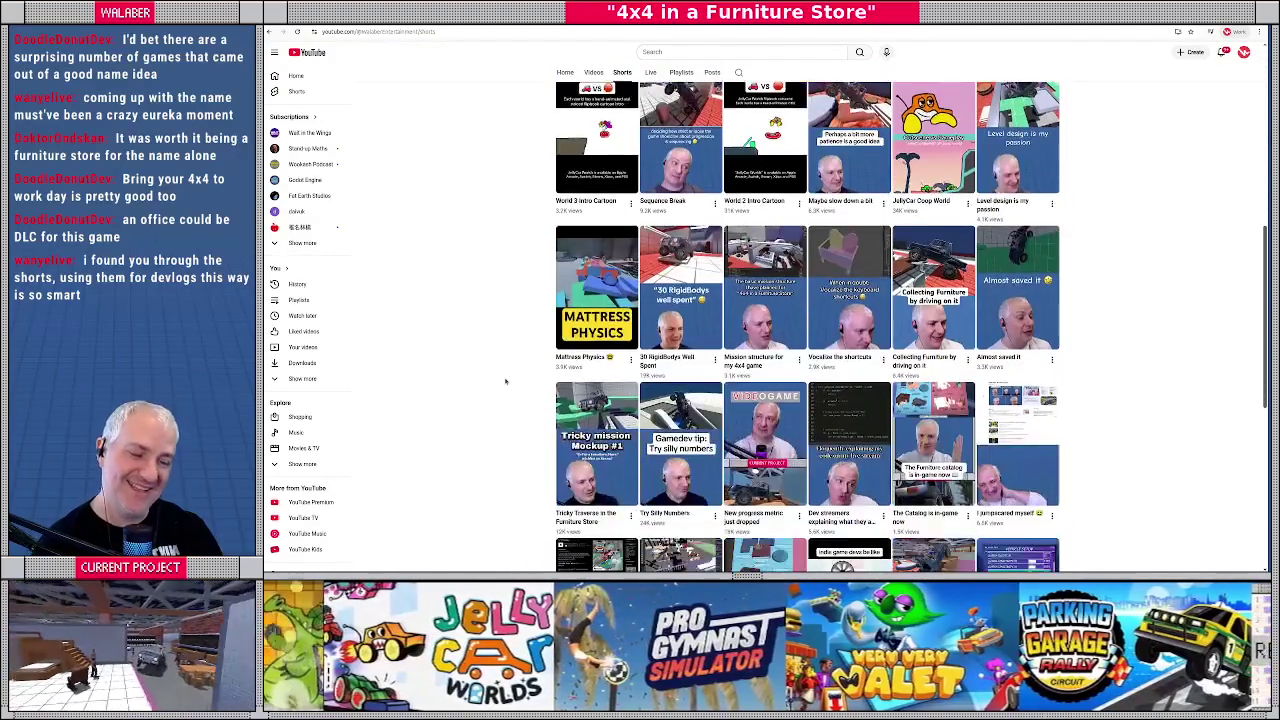
scroll(505, 380, "down", 5)
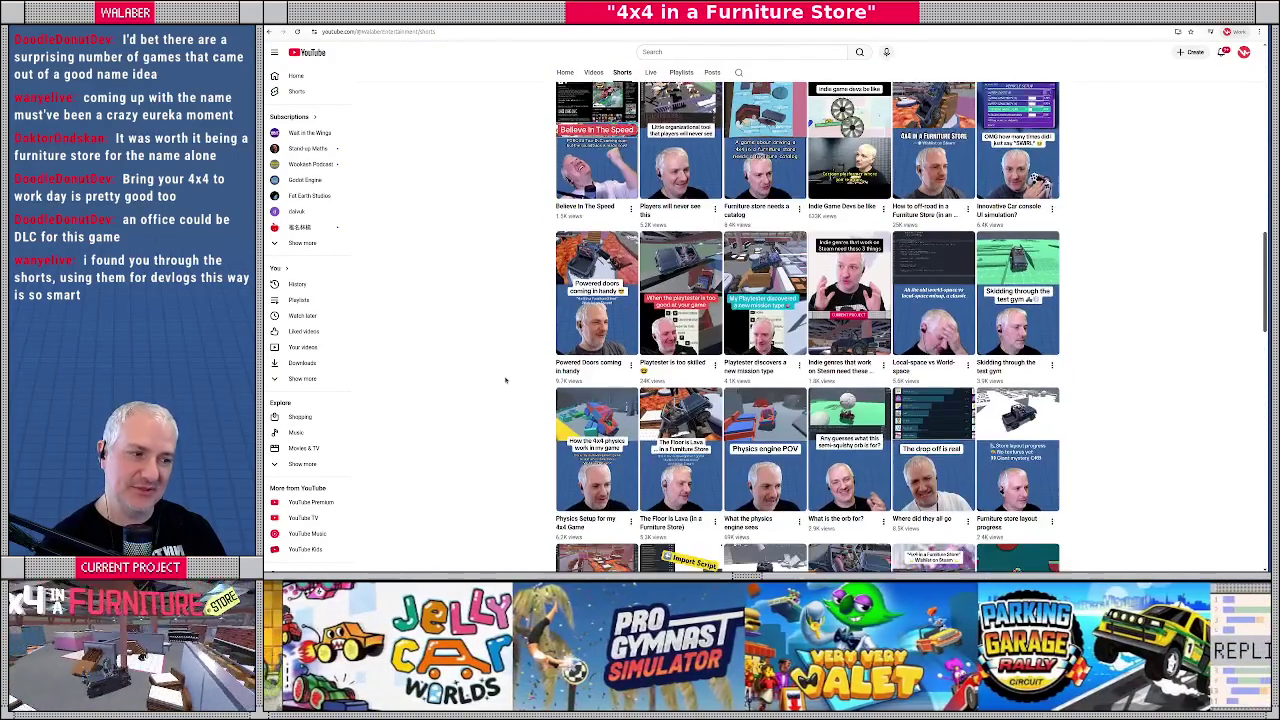
scroll(505, 380, "down", 9)
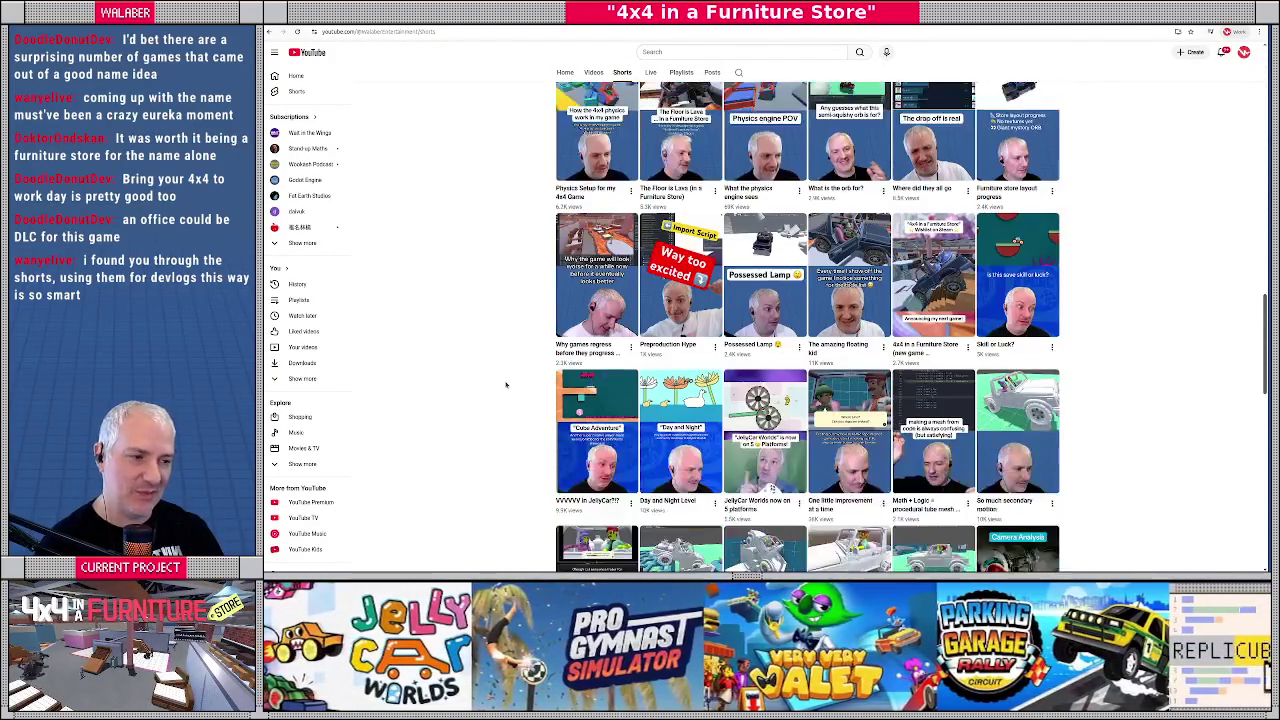
scroll(506, 386, "down", 8)
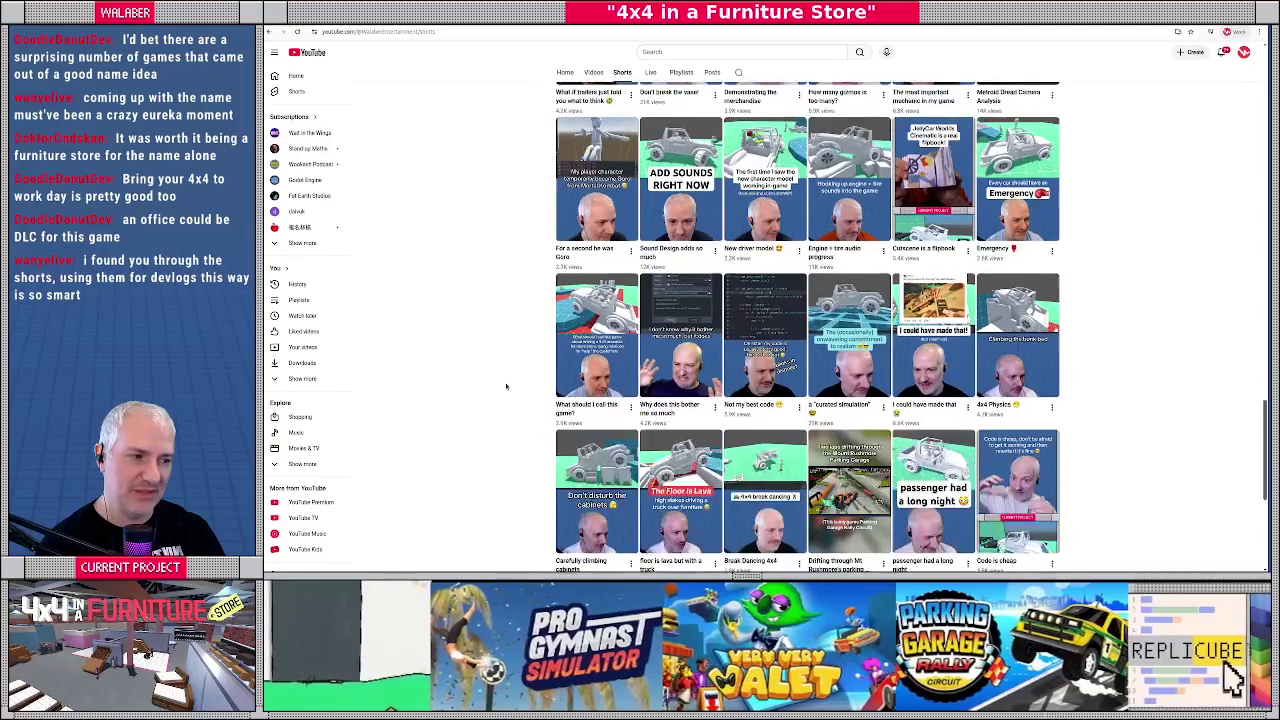
scroll(506, 386, "down", 1)
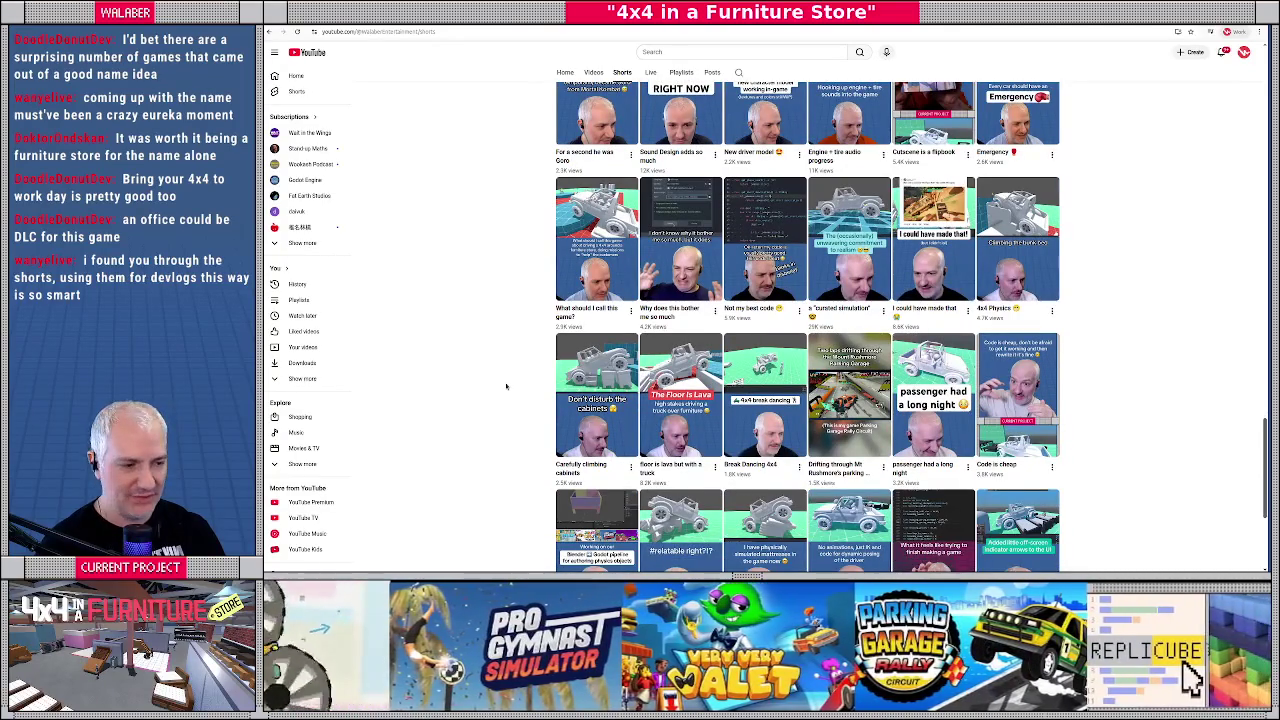
Step: Scroll back up to the channel header, then switch to Visual Studio Code
scroll(506, 386, "up", 7)
scroll(506, 386, "up", 5)
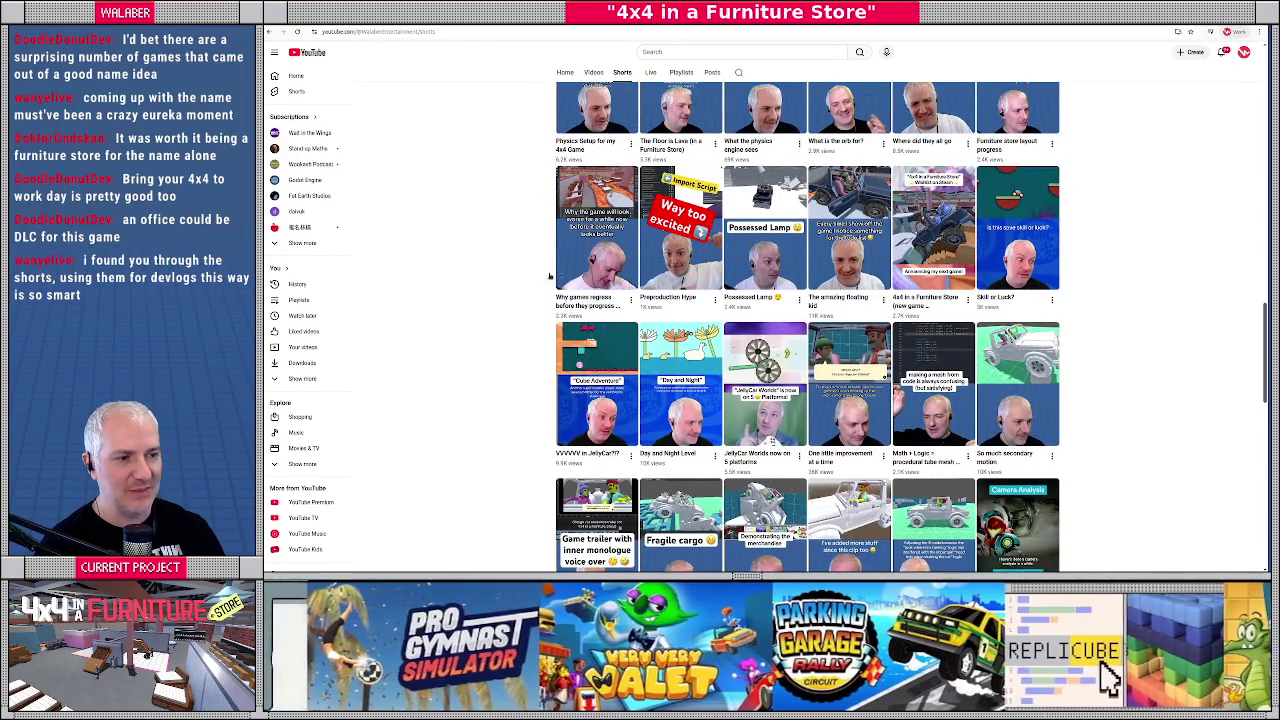
scroll(506, 386, "up", 8)
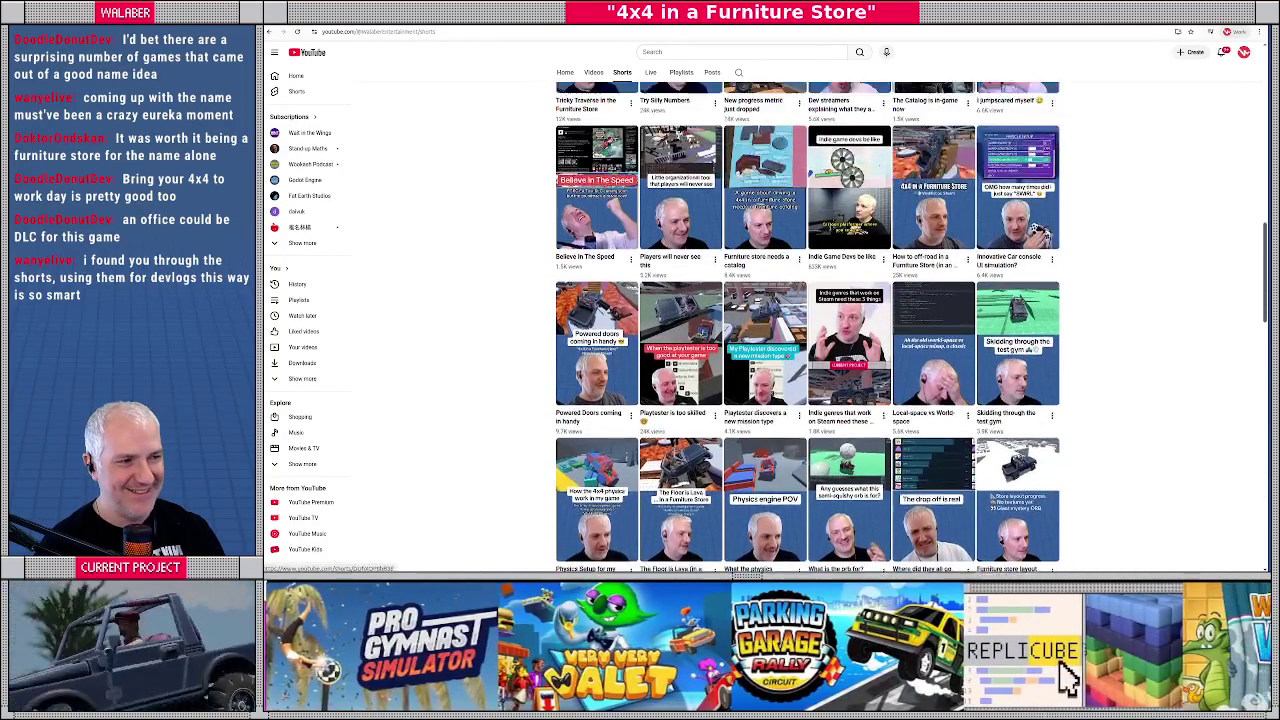
scroll(498, 322, "up", 7)
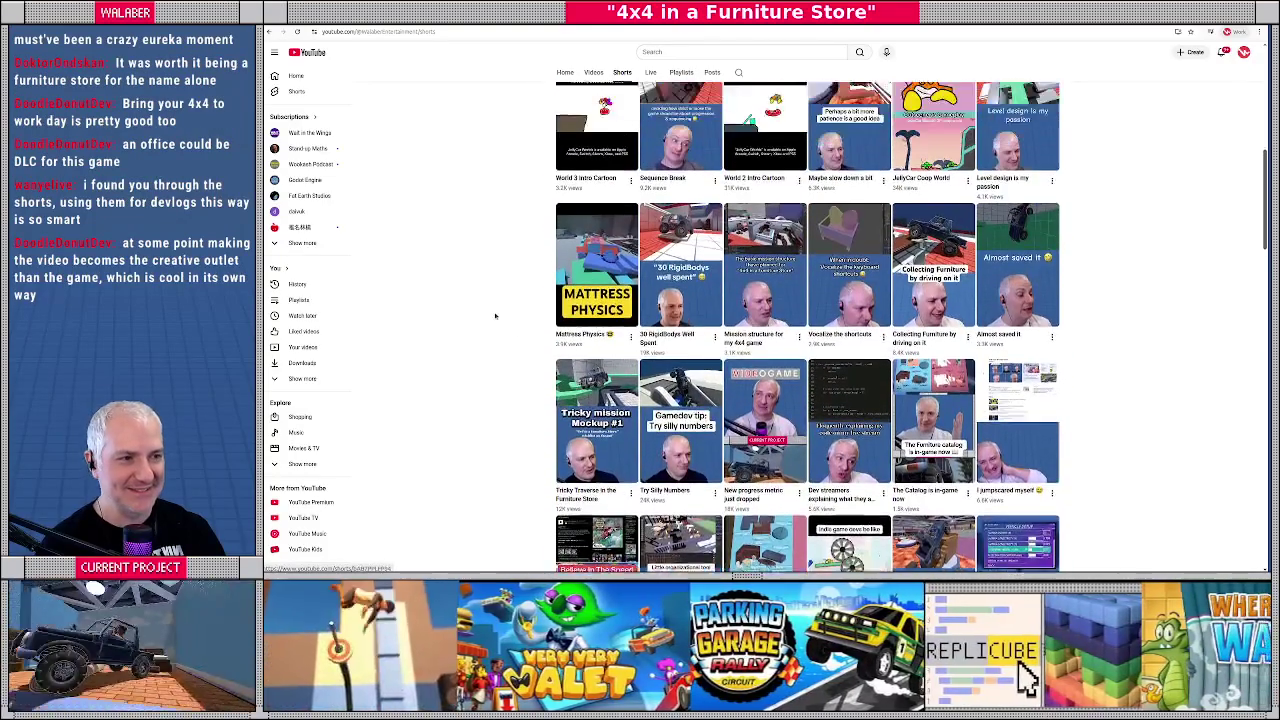
scroll(498, 322, "up", 5)
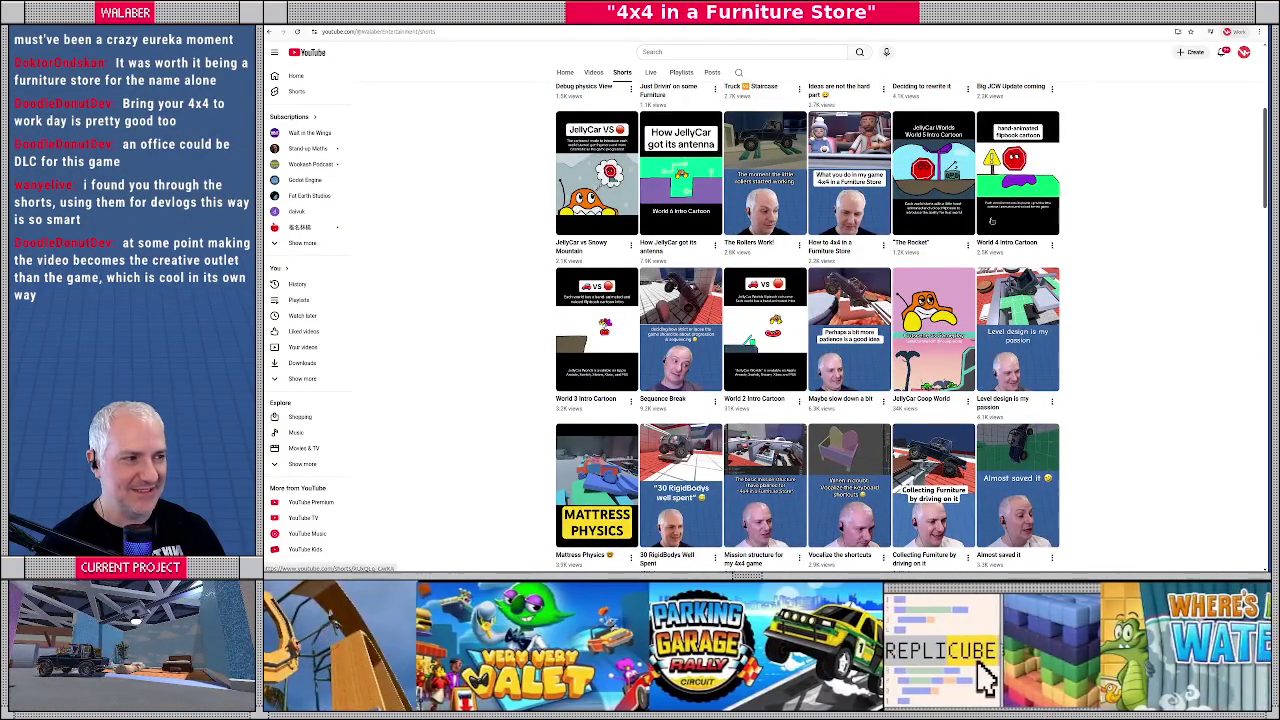
scroll(549, 319, "up", 6)
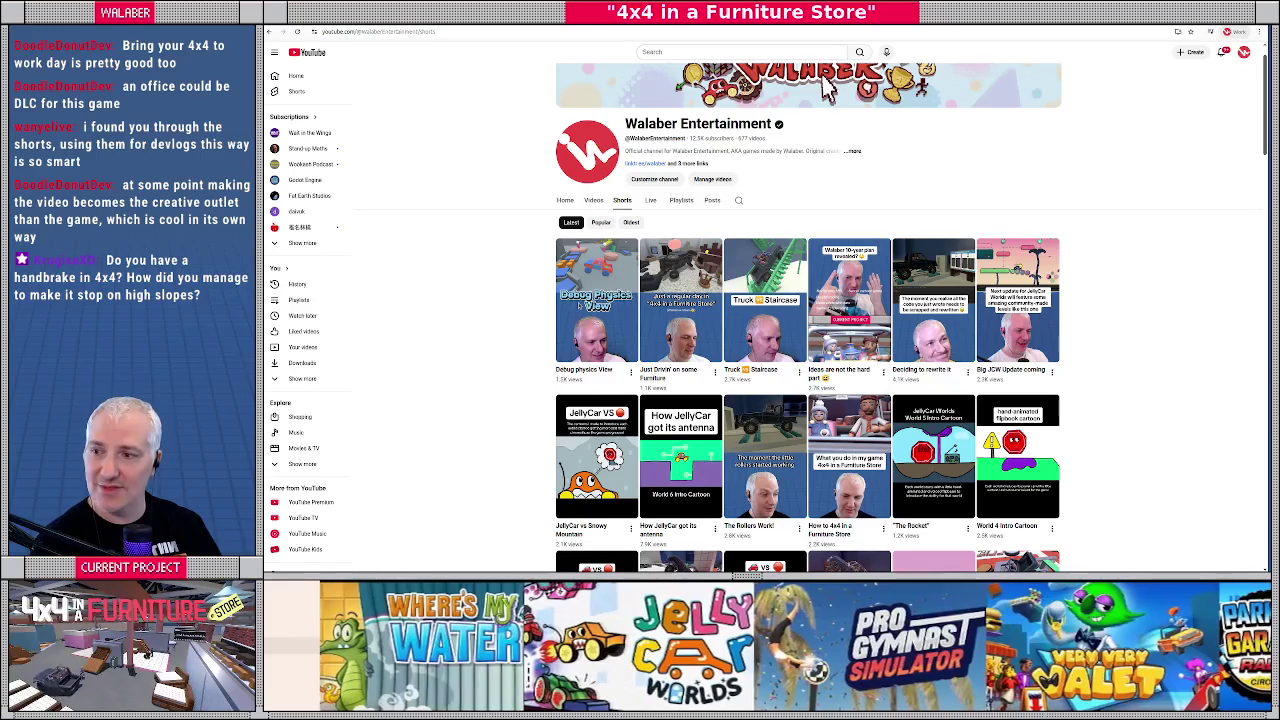
key("alt+Tab")
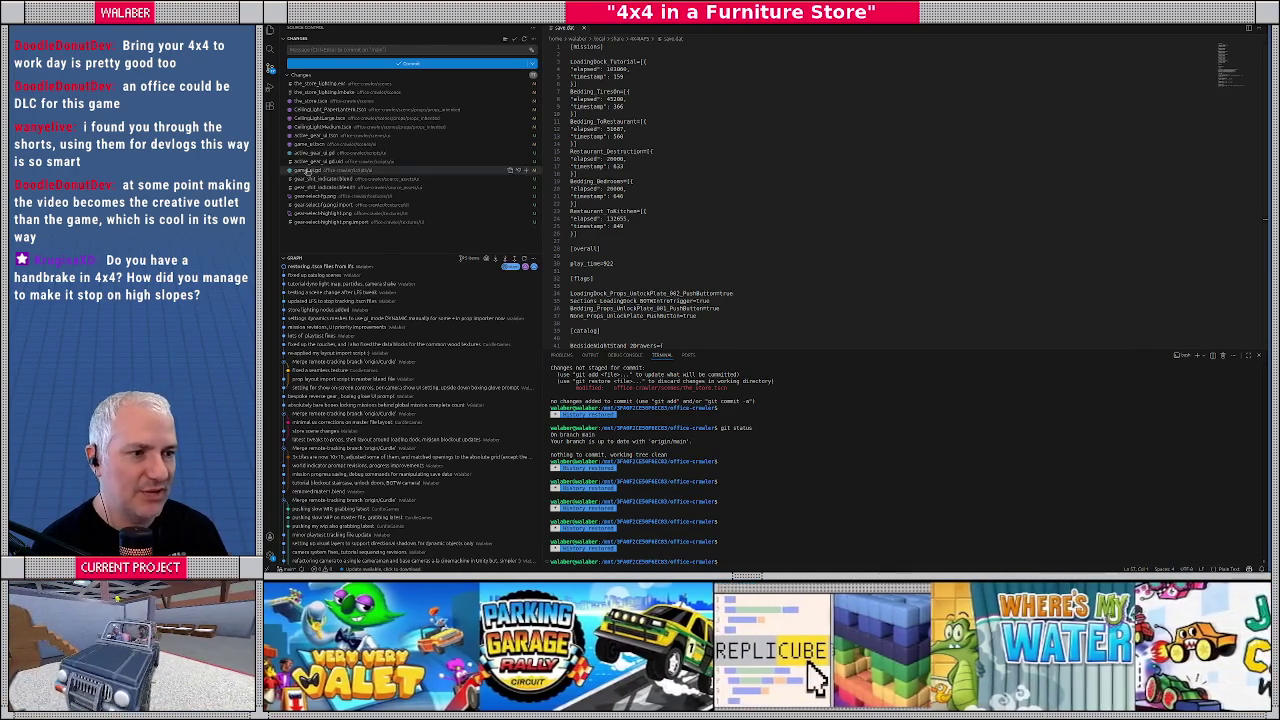
Step: Widen the VS Code source control sidebar and enlarge the Changes list above the commit graph
left_click_drag(545, 241, 553, 241)
left_click_drag(401, 254, 396, 275)
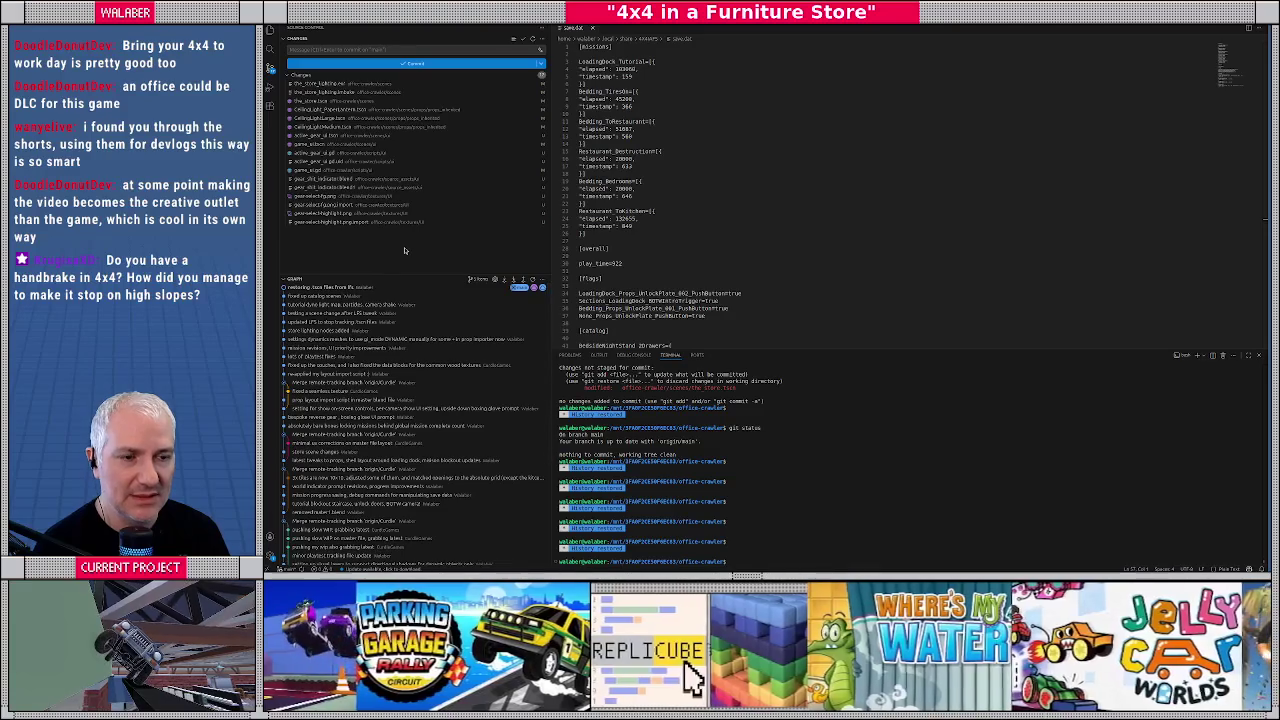